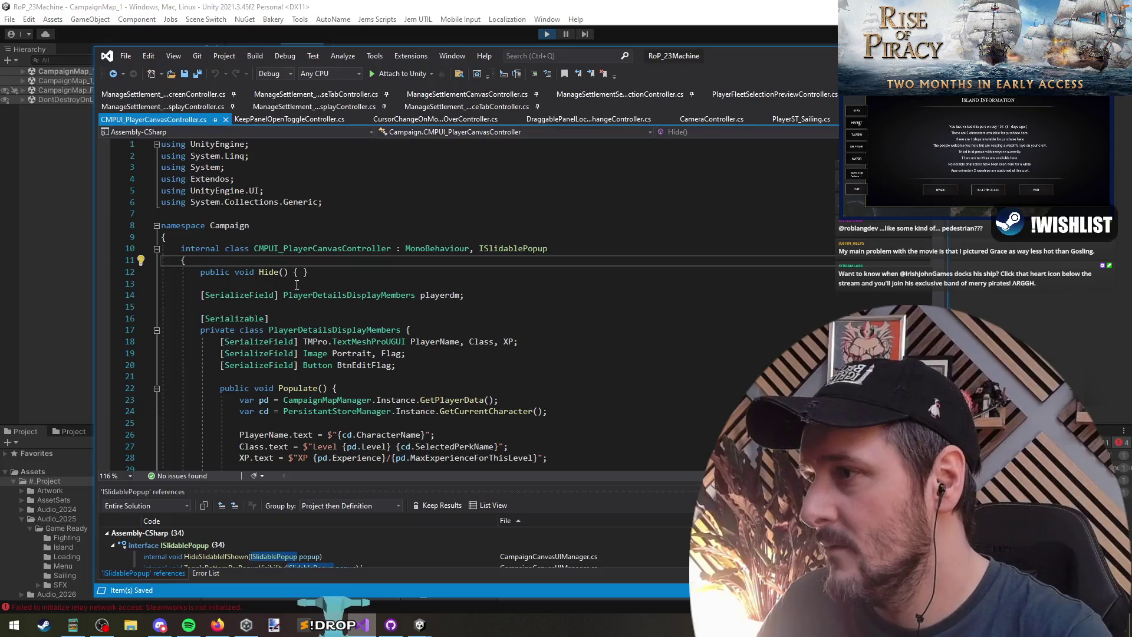
# Find all references to ISlidablePopup and enlarge the results panel to browse them
pyautogui.press('Down')
pyautogui.press('Down')
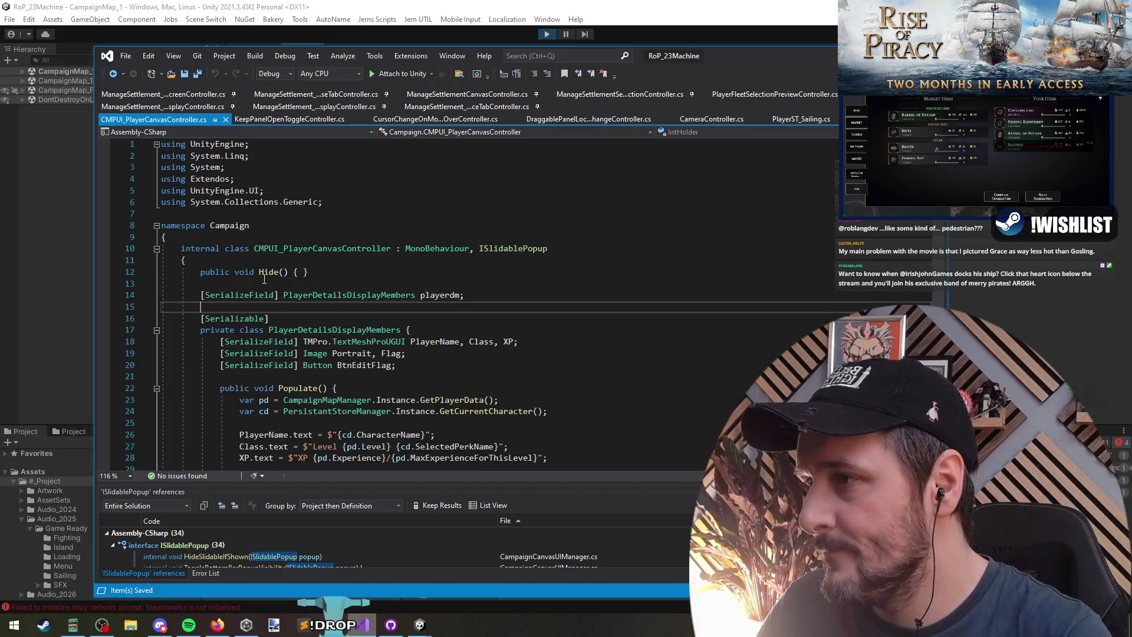
pyautogui.click(500, 248)
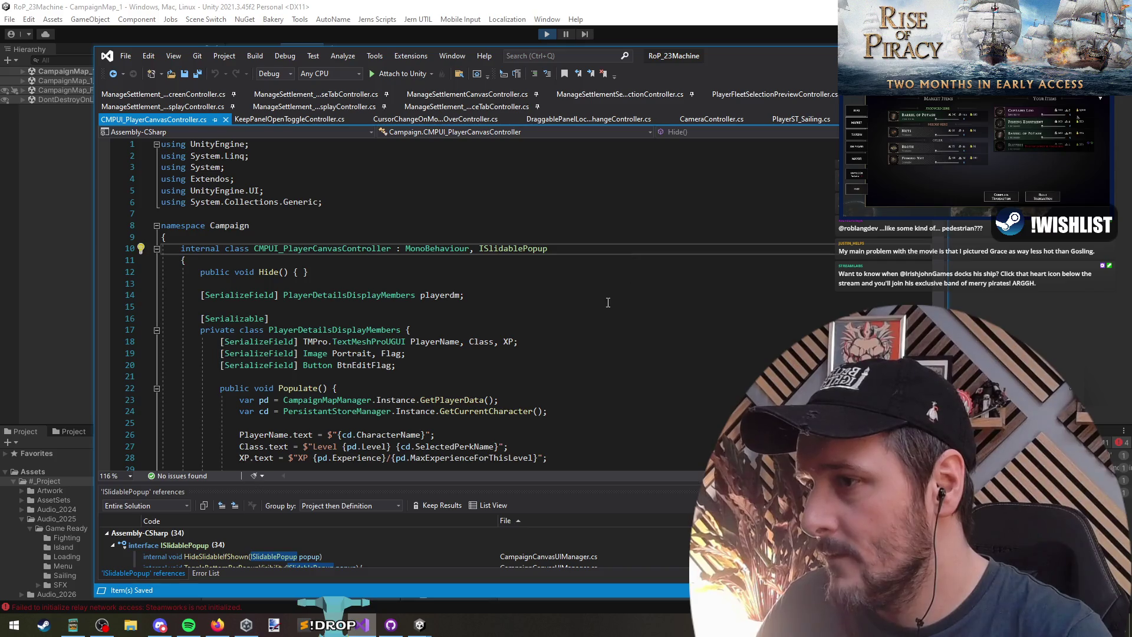
pyautogui.rightClick(512, 249)
pyautogui.click(586, 367)
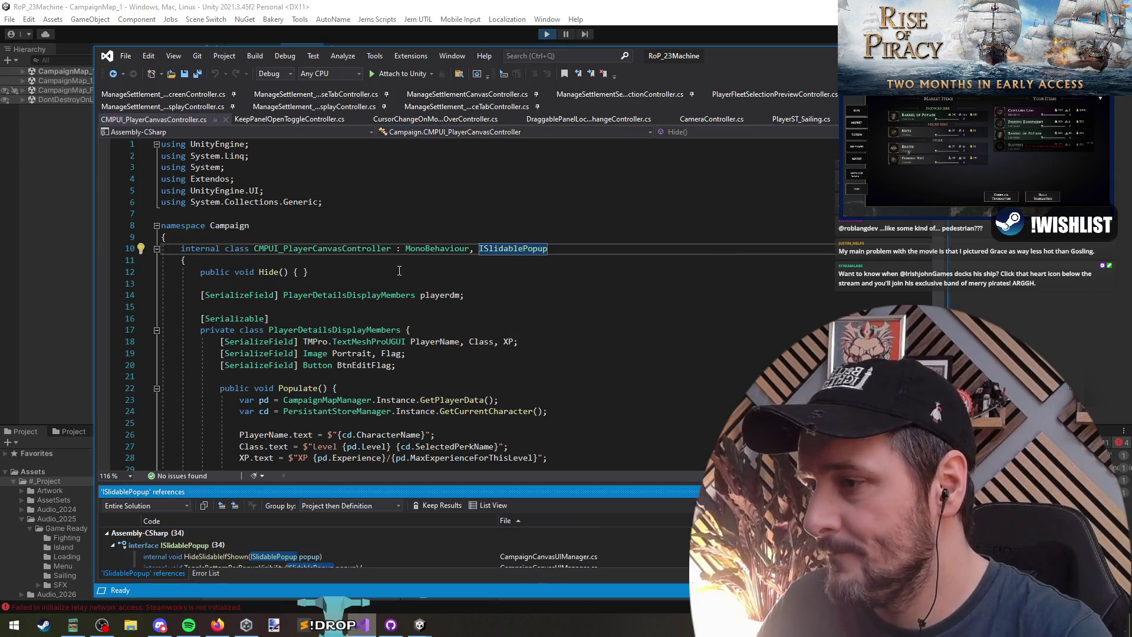
pyautogui.moveTo(405, 482); pyautogui.dragTo(406, 437)
pyautogui.scroll(-7, 426, 255)
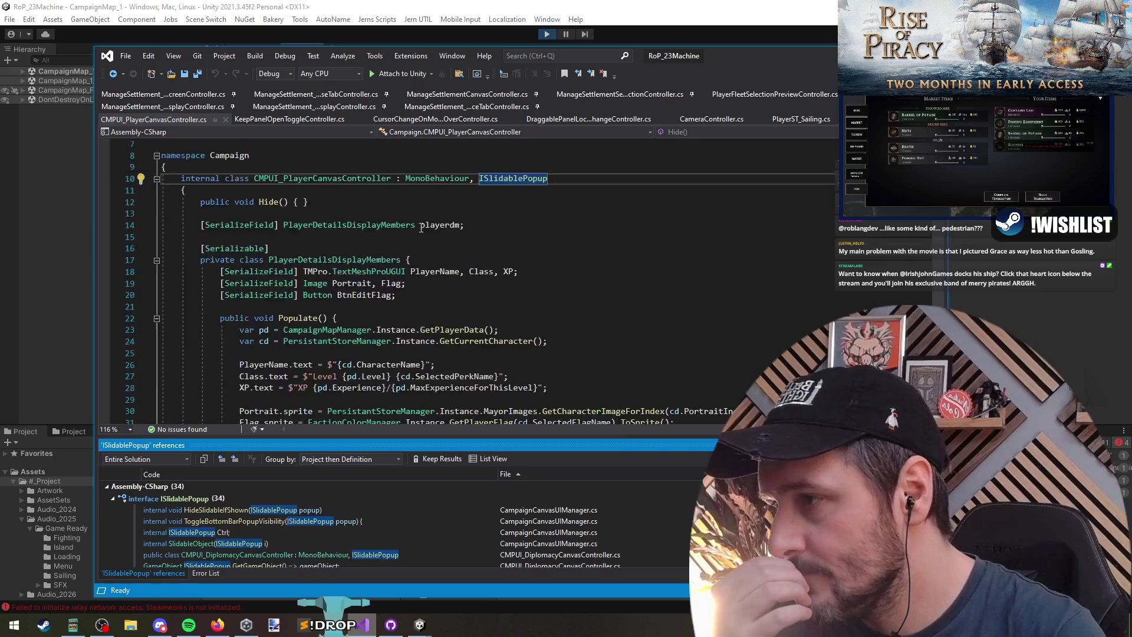
pyautogui.scroll(-16, 426, 255)
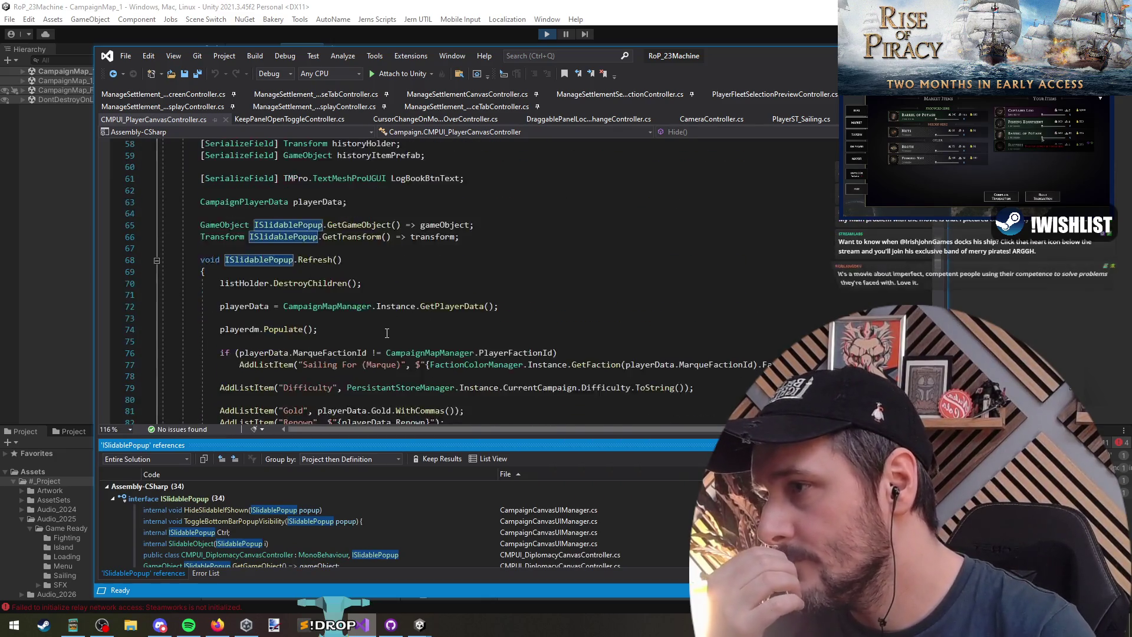
pyautogui.scroll(2, 386, 342)
pyautogui.scroll(-18, 353, 345)
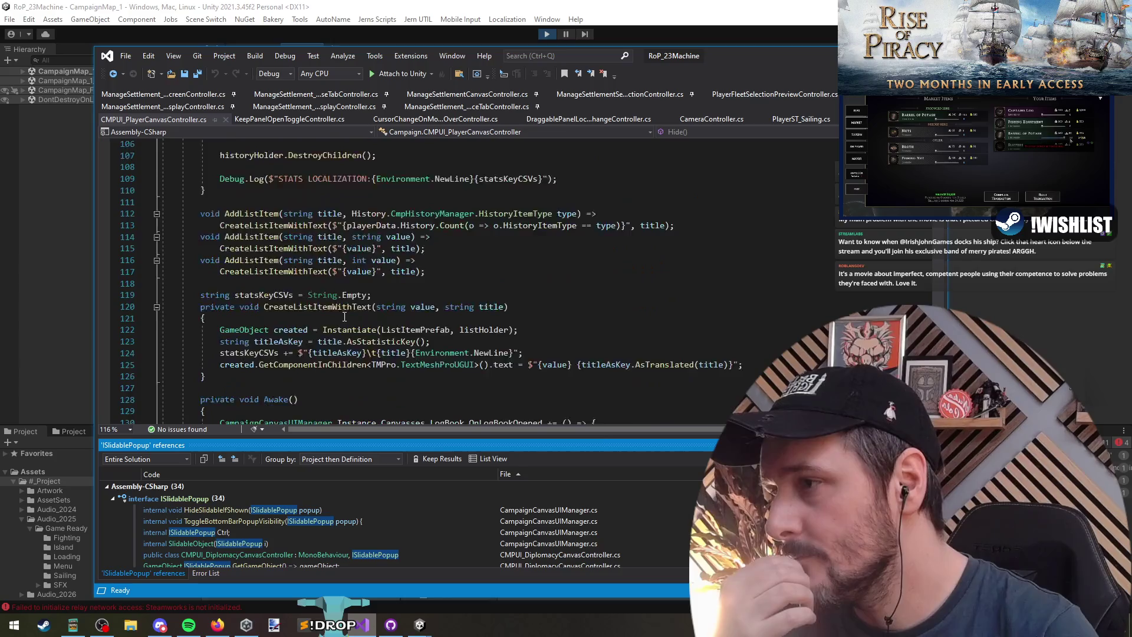
pyautogui.scroll(-4, 344, 346)
pyautogui.scroll(3, 330, 365)
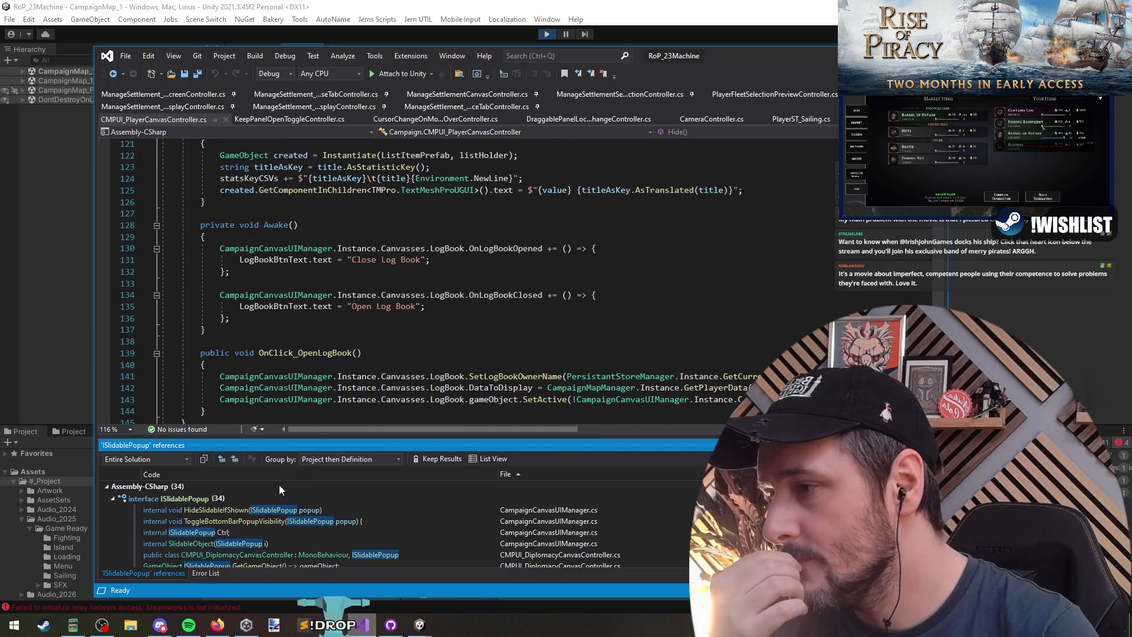
pyautogui.moveTo(285, 440)
pyautogui.mouseDown()
pyautogui.moveTo(318, 398)
pyautogui.moveTo(318, 372)
pyautogui.mouseUp()
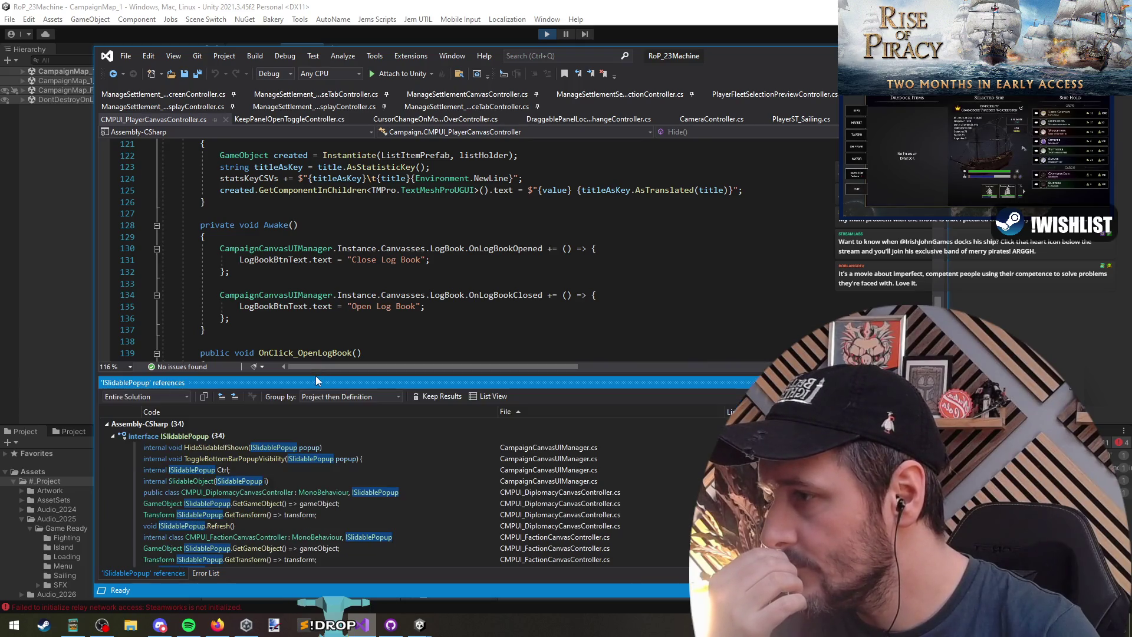
# Inspect the player canvas controller's ISlidablePopup references, including its GetTransform implementation
pyautogui.scroll(-8, 256, 523)
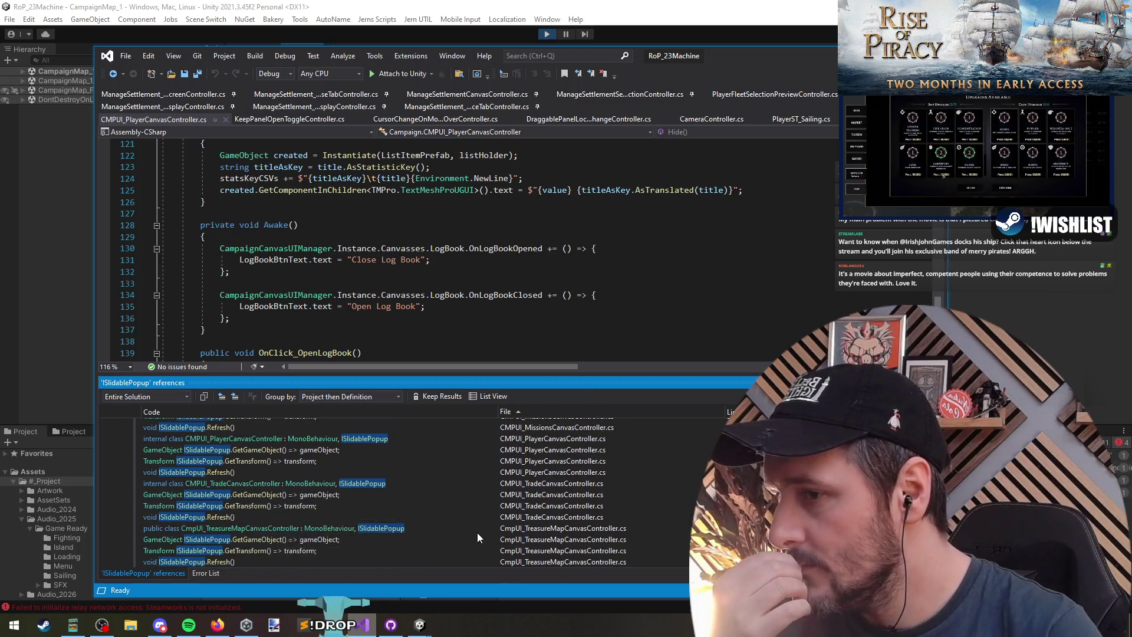
pyautogui.scroll(1, 483, 520)
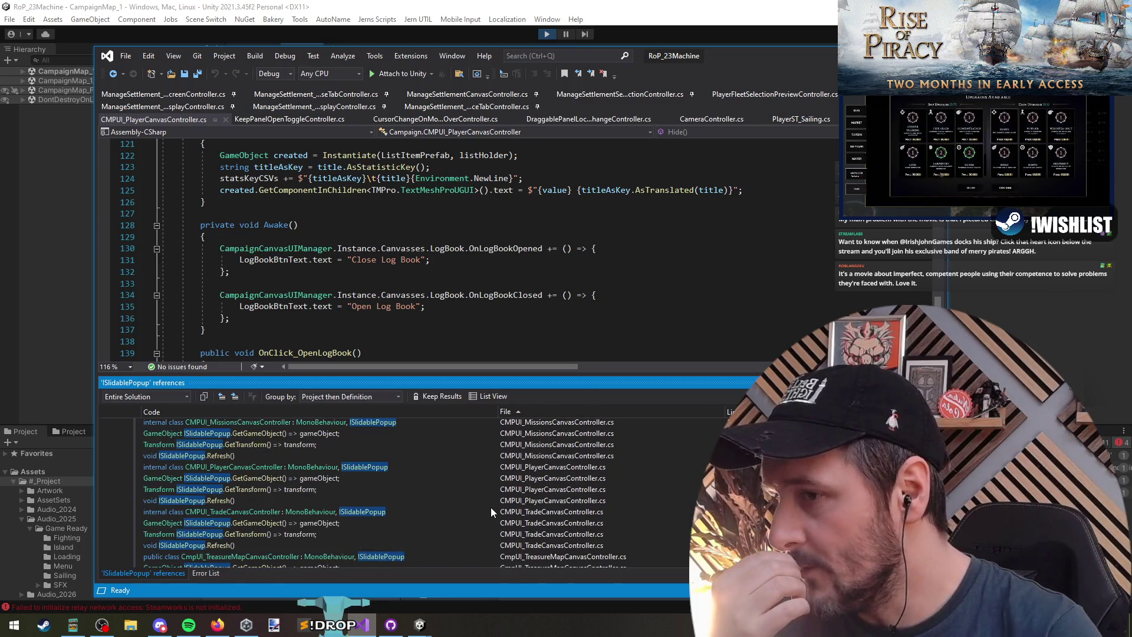
pyautogui.doubleClick(440, 466)
pyautogui.doubleClick(407, 479)
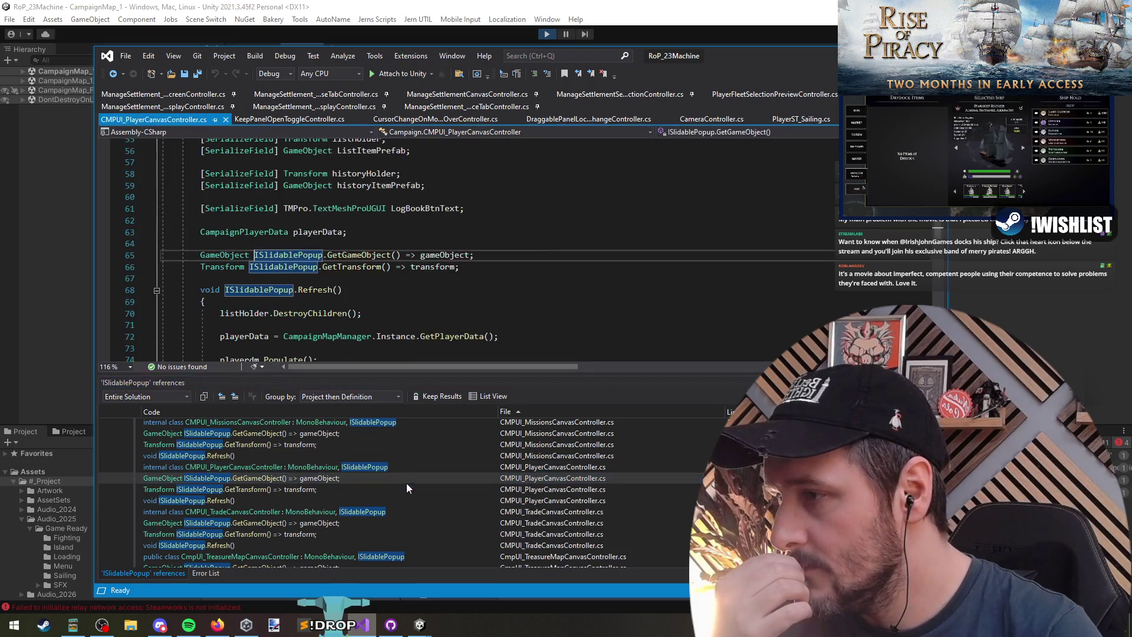
pyautogui.doubleClick(407, 486)
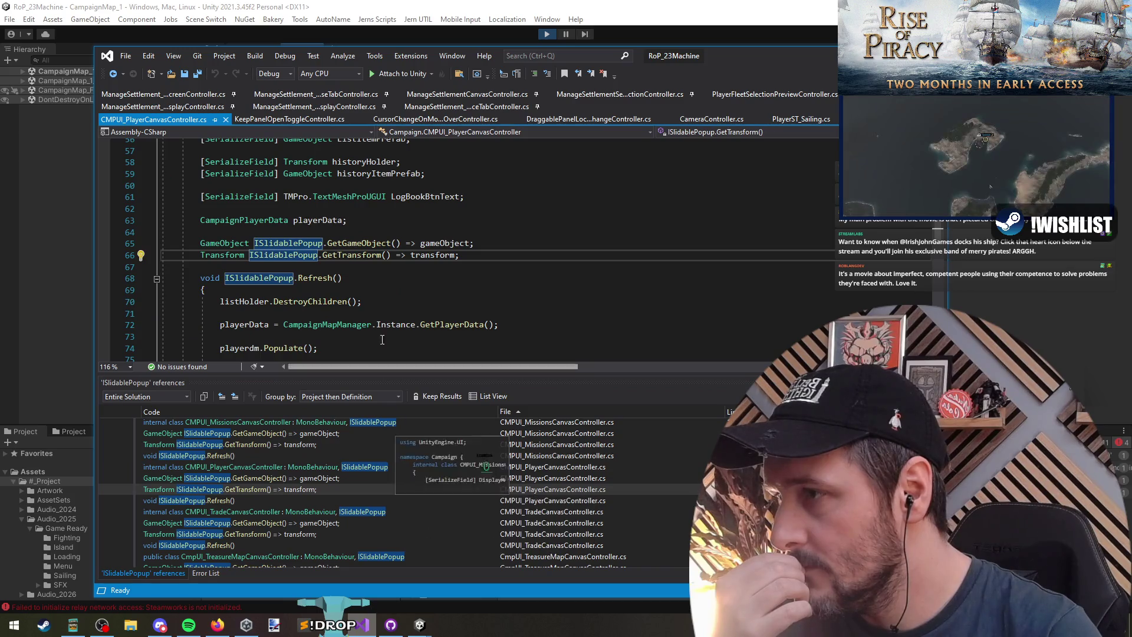
# Open CampaignCanvasUIManager.cs at the HideSlidableIfShown method from the references list
pyautogui.scroll(-3, 400, 325)
pyautogui.scroll(-9, 399, 325)
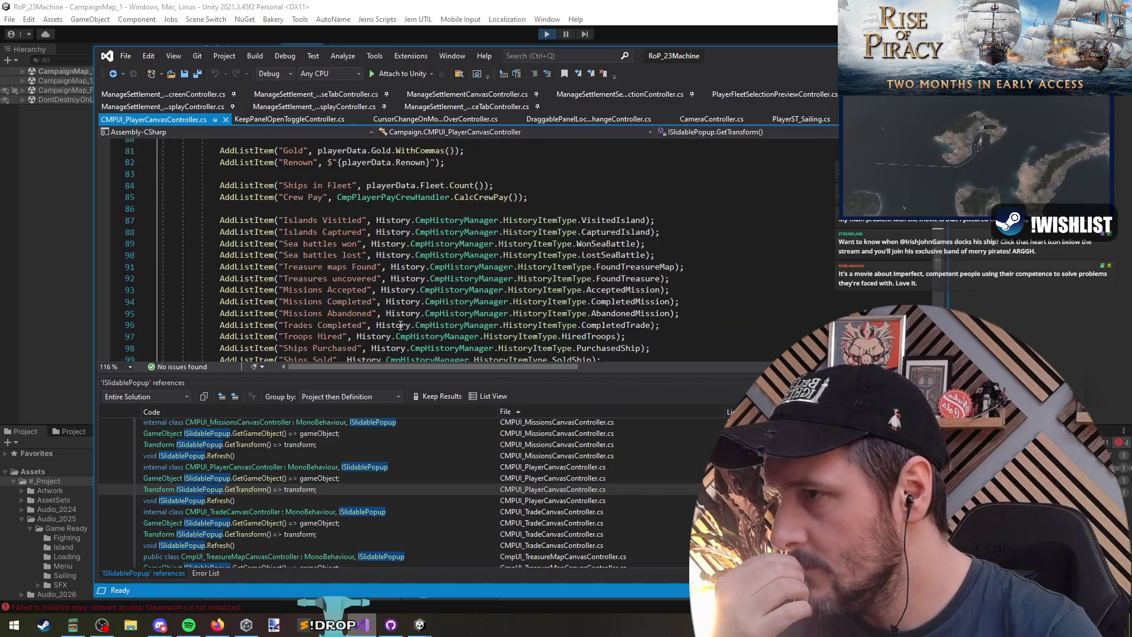
pyautogui.scroll(-3, 400, 336)
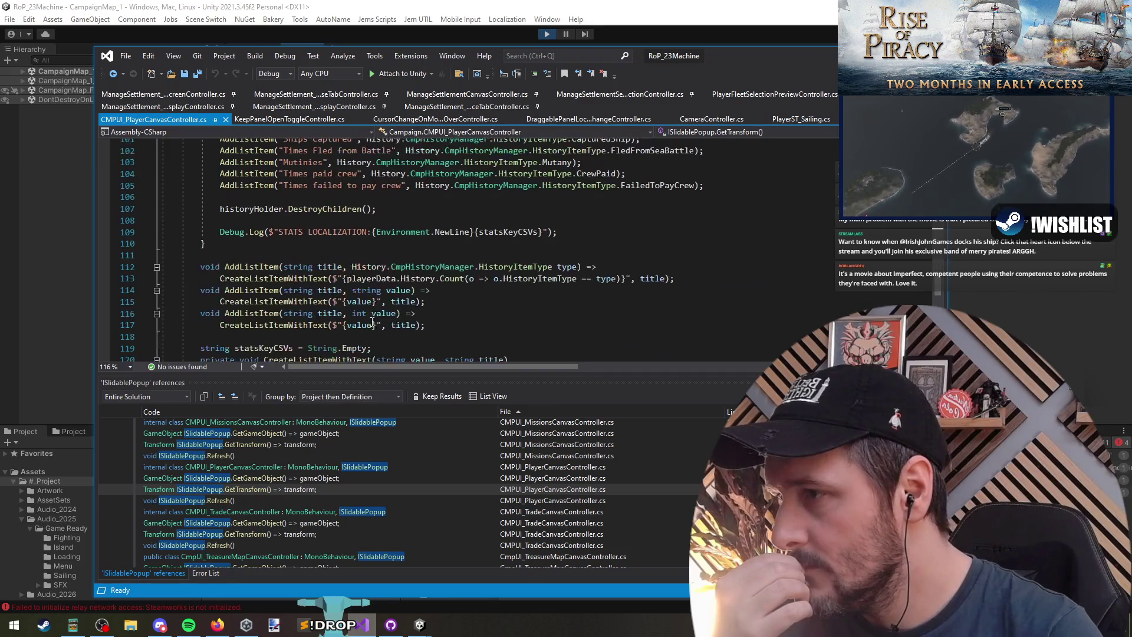
pyautogui.scroll(4, 557, 501)
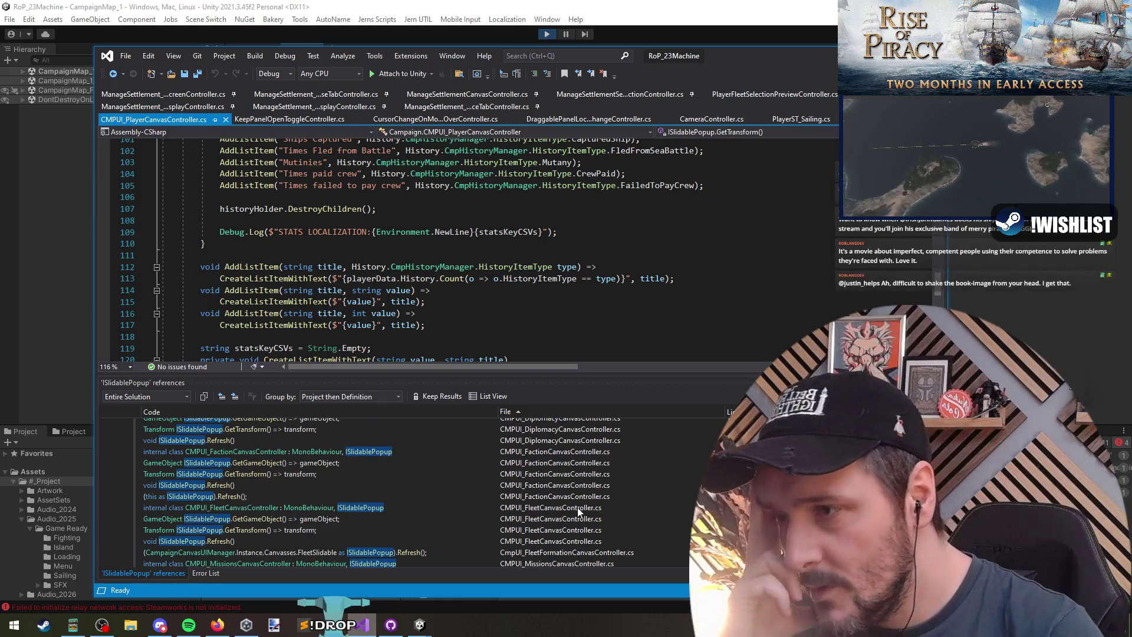
pyautogui.scroll(3, 557, 484)
pyautogui.doubleClick(553, 448)
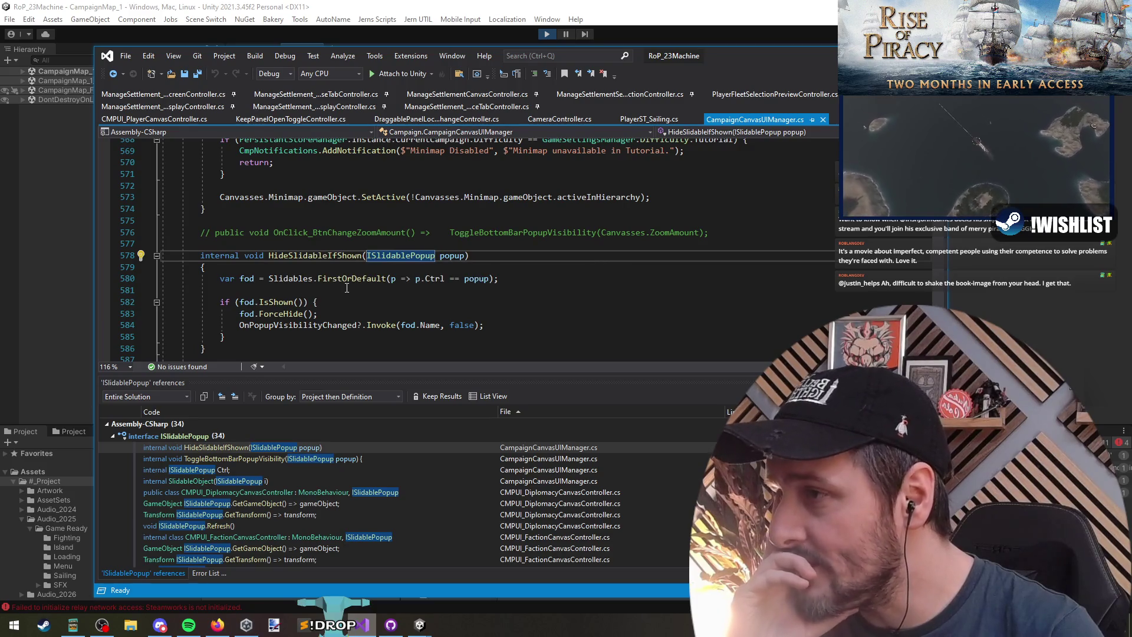
# Review the three HideSlidableIfShown calls in the island screen's OnEnable, then return to its definition
pyautogui.rightClick(325, 257)
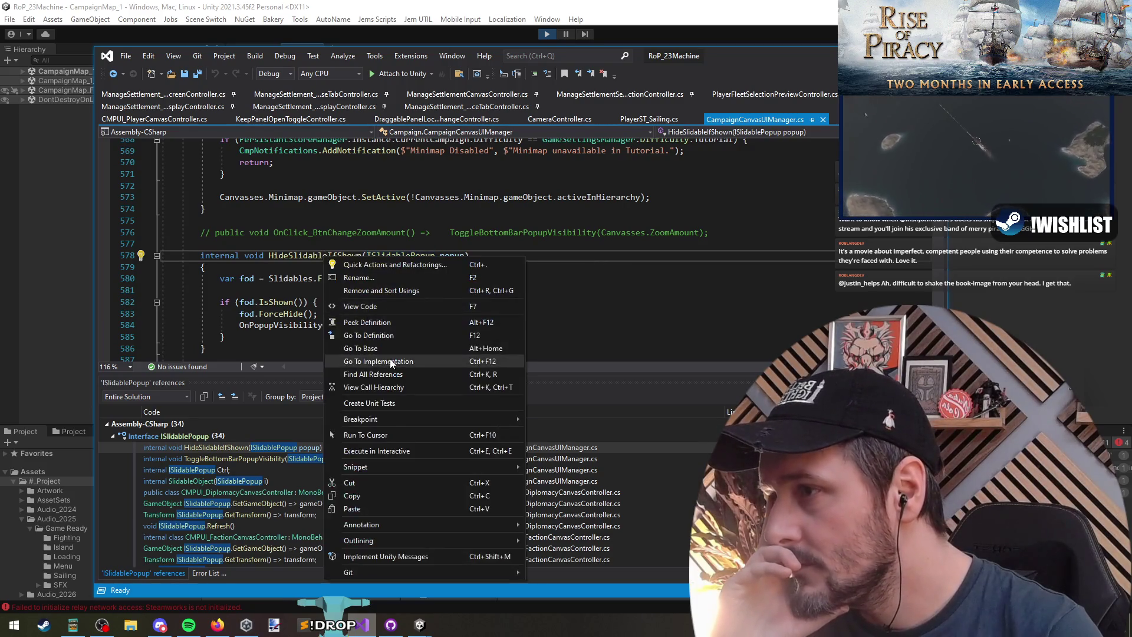
pyautogui.click(401, 375)
pyautogui.doubleClick(584, 447)
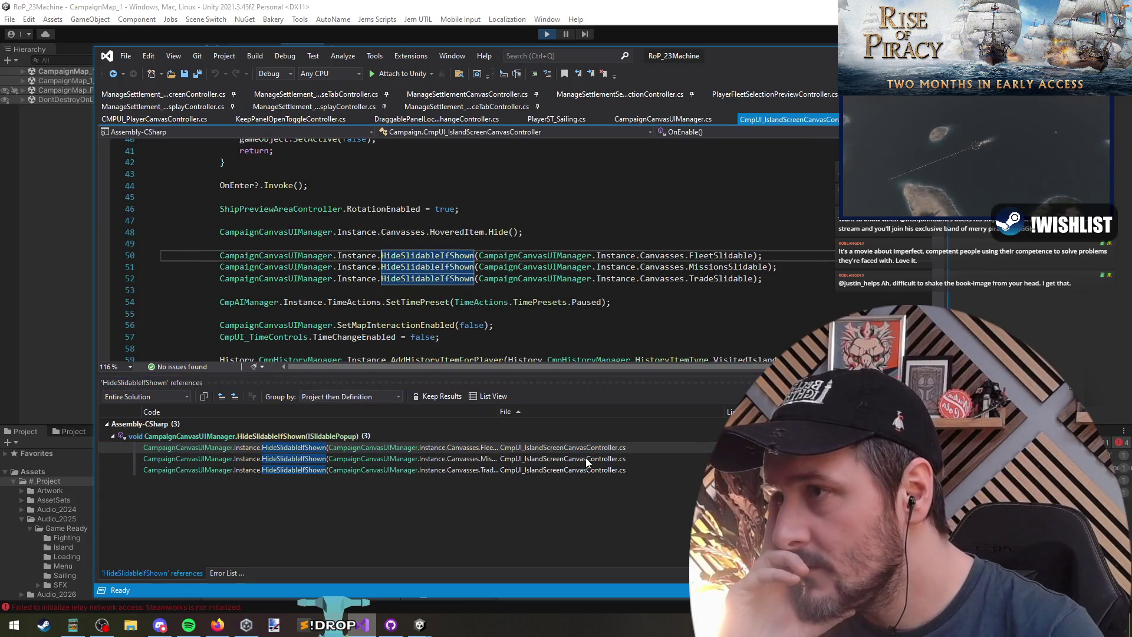
pyautogui.doubleClick(588, 460)
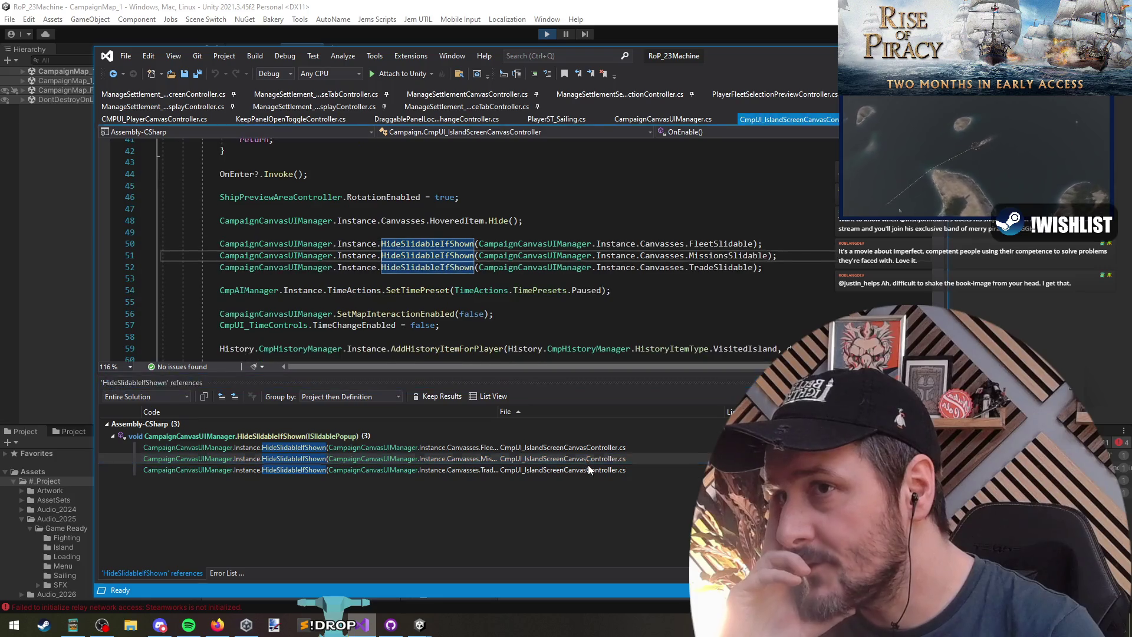
pyautogui.doubleClick(588, 467)
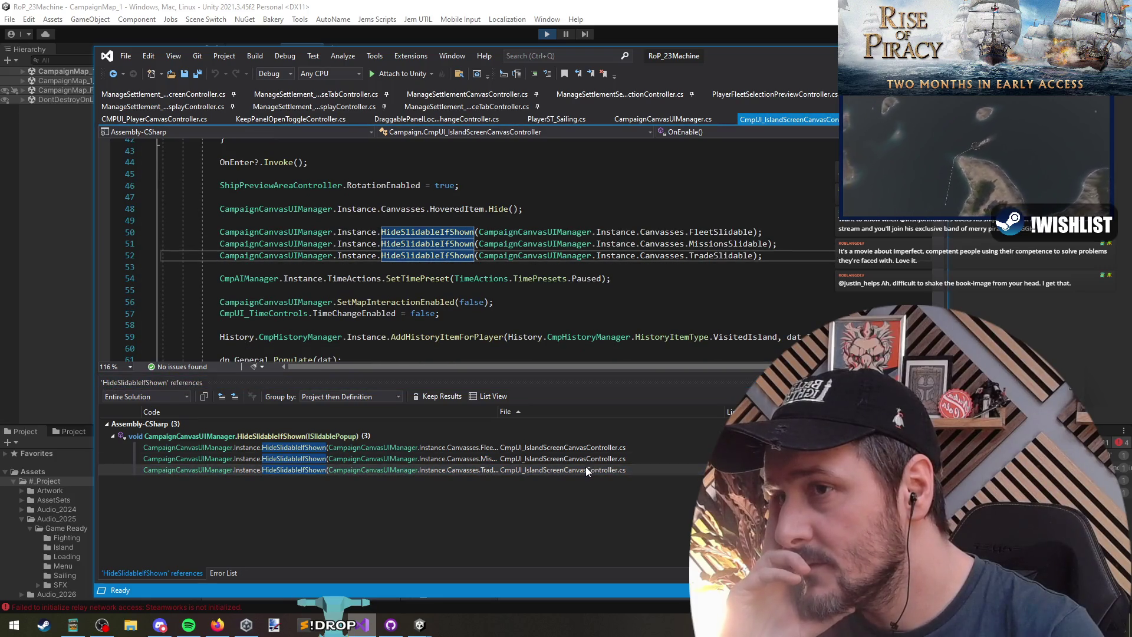
pyautogui.click(401, 232)
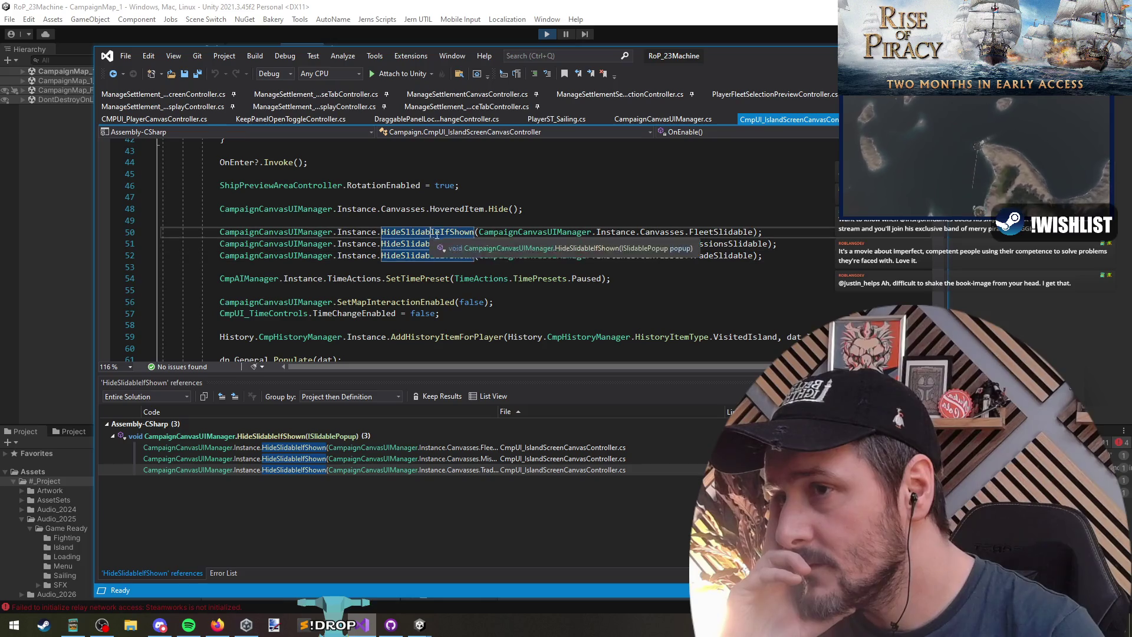
pyautogui.press('F12')
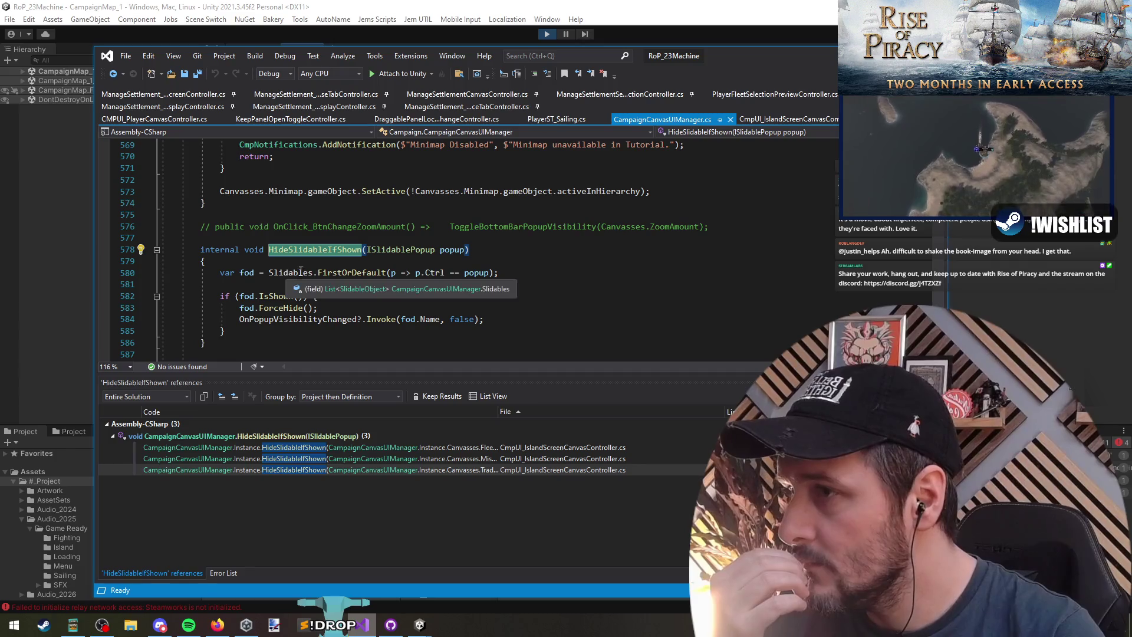
# Relist all 34 ISlidablePopup references from the method's parameter type
pyautogui.doubleClick(407, 250)
pyautogui.rightClick(409, 250)
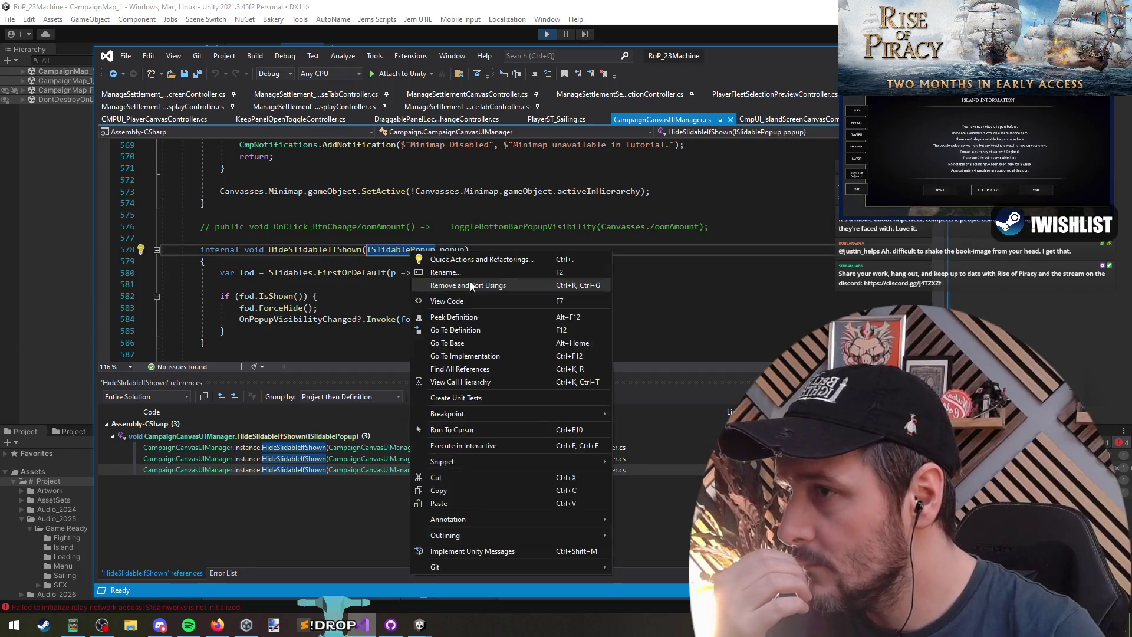
pyautogui.click(481, 369)
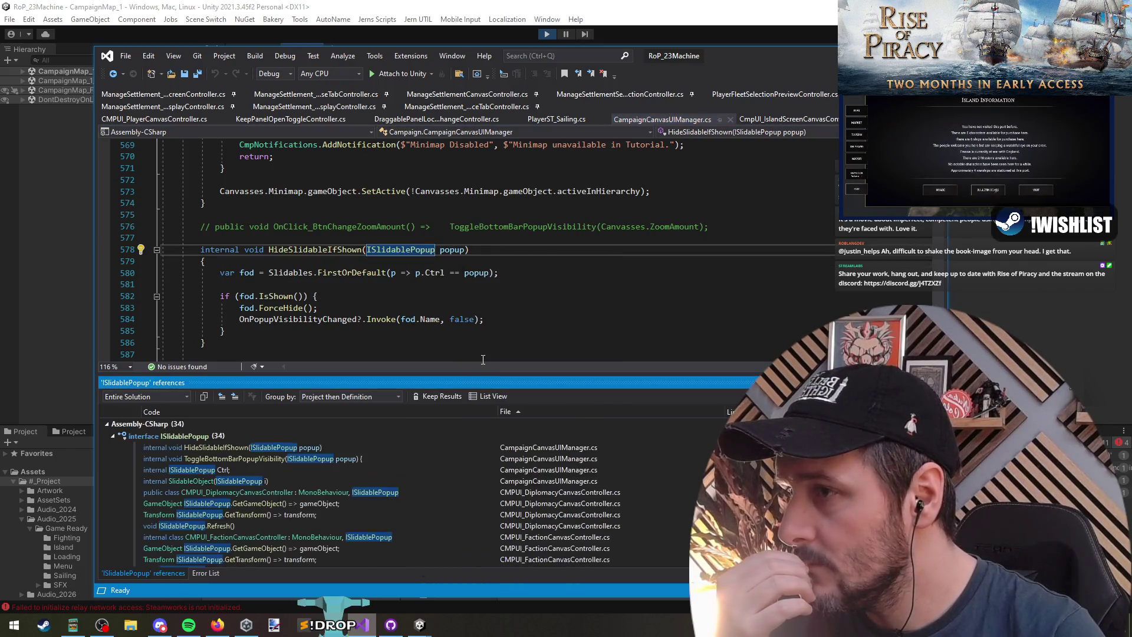
# Insert a new blank line inside HideSlidableIfShown's IsShown block
pyautogui.click(358, 283)
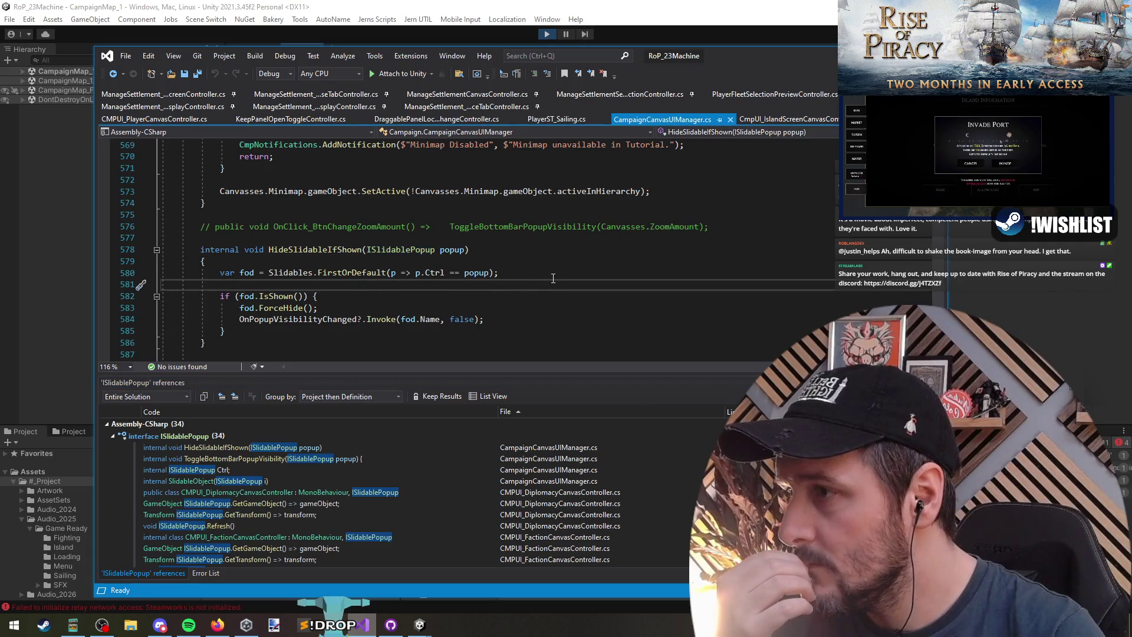
pyautogui.scroll(-2, 553, 278)
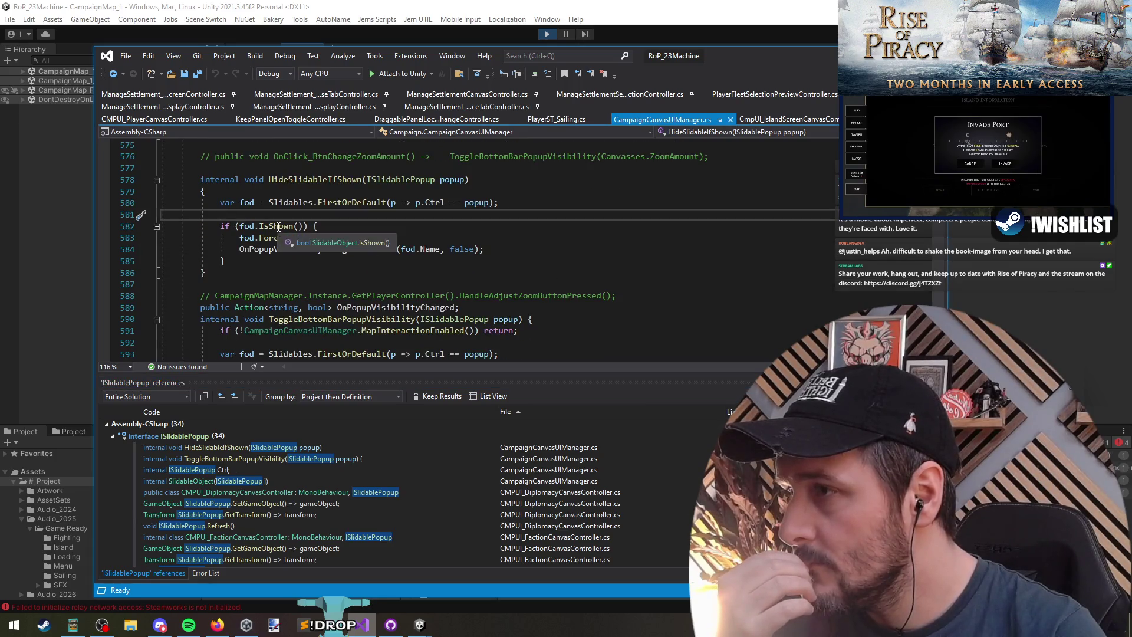
pyautogui.click(312, 225)
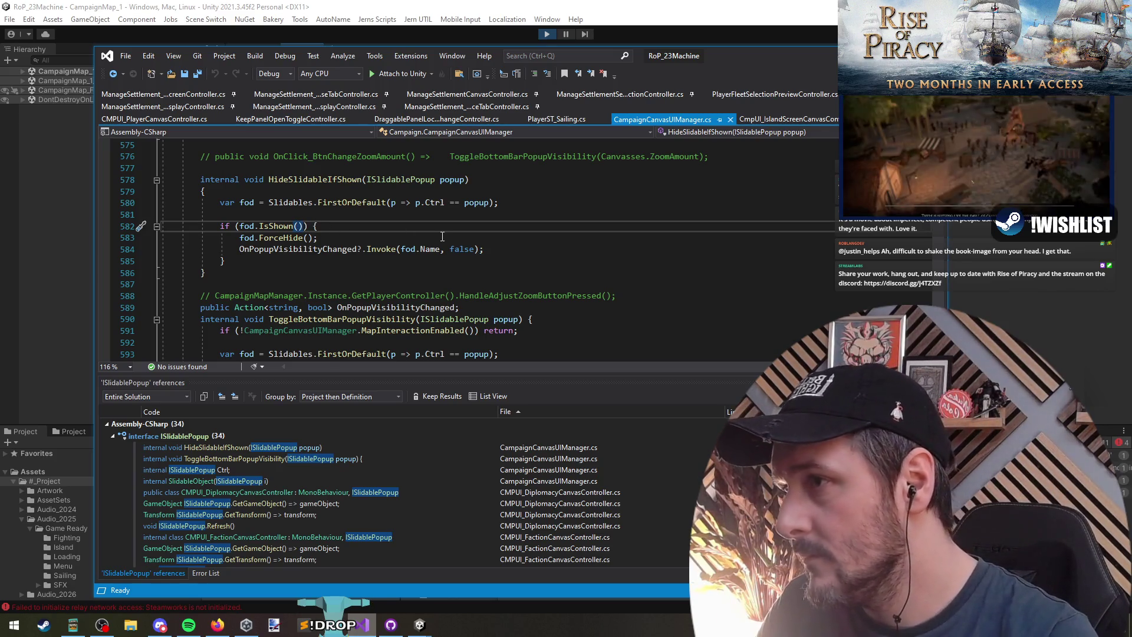
pyautogui.press('Return')
pyautogui.press('Return')
# Declare lockVisibility as a GetComponentInChildren<KeepPanelOpenToggleController>() lookup
pyautogui.press('Up')
pyautogui.write('if')
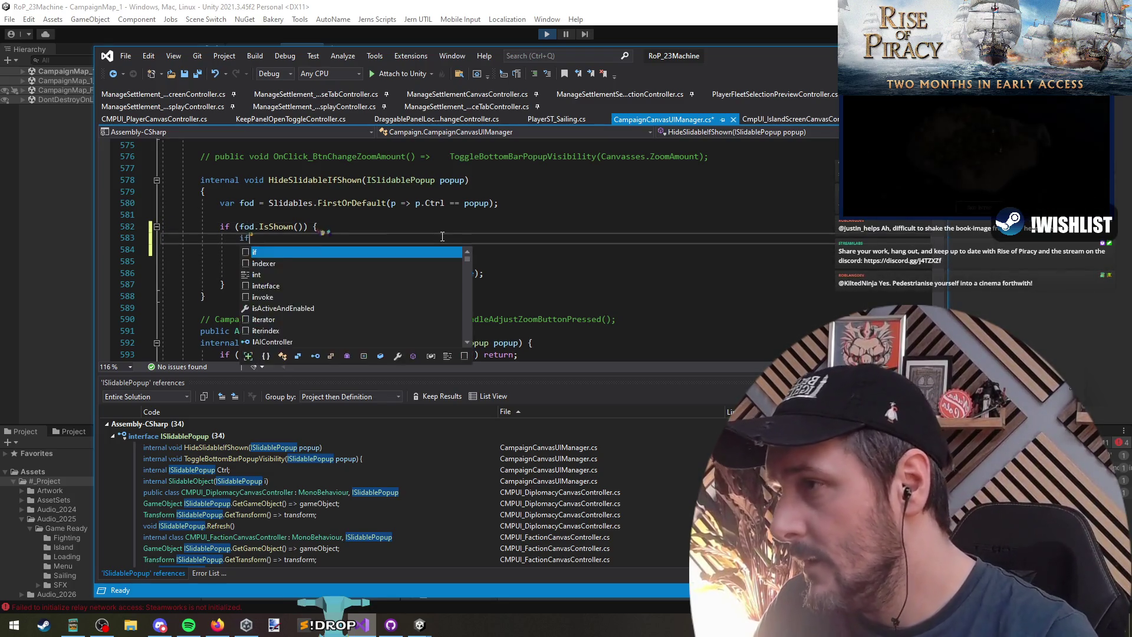
pyautogui.write('(fod.GetCompe')
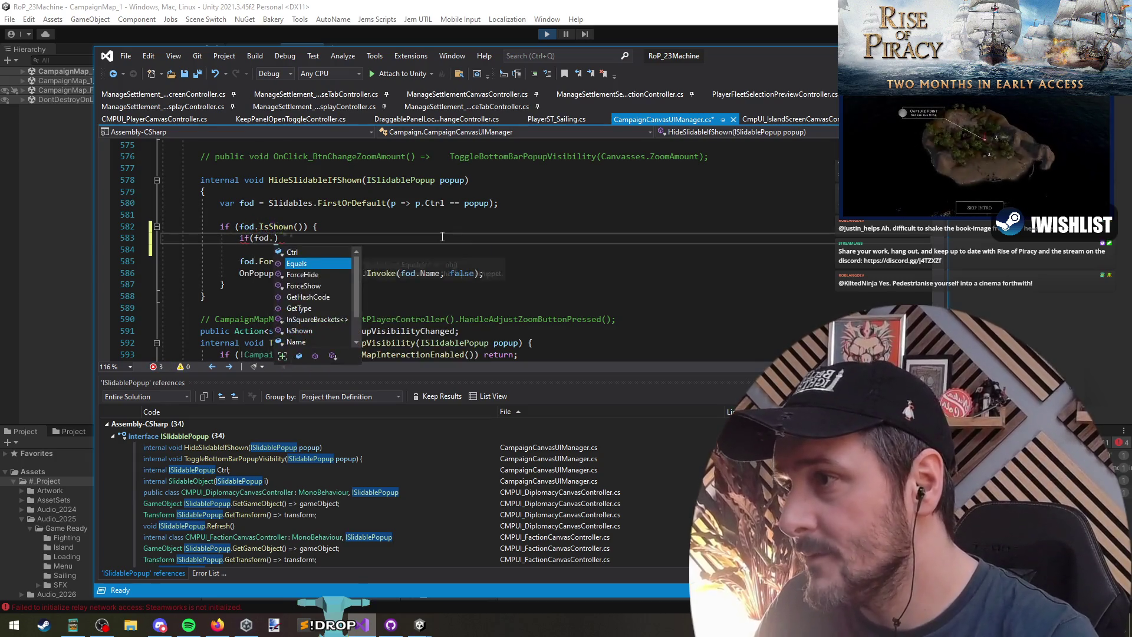
pyautogui.write('ontn')
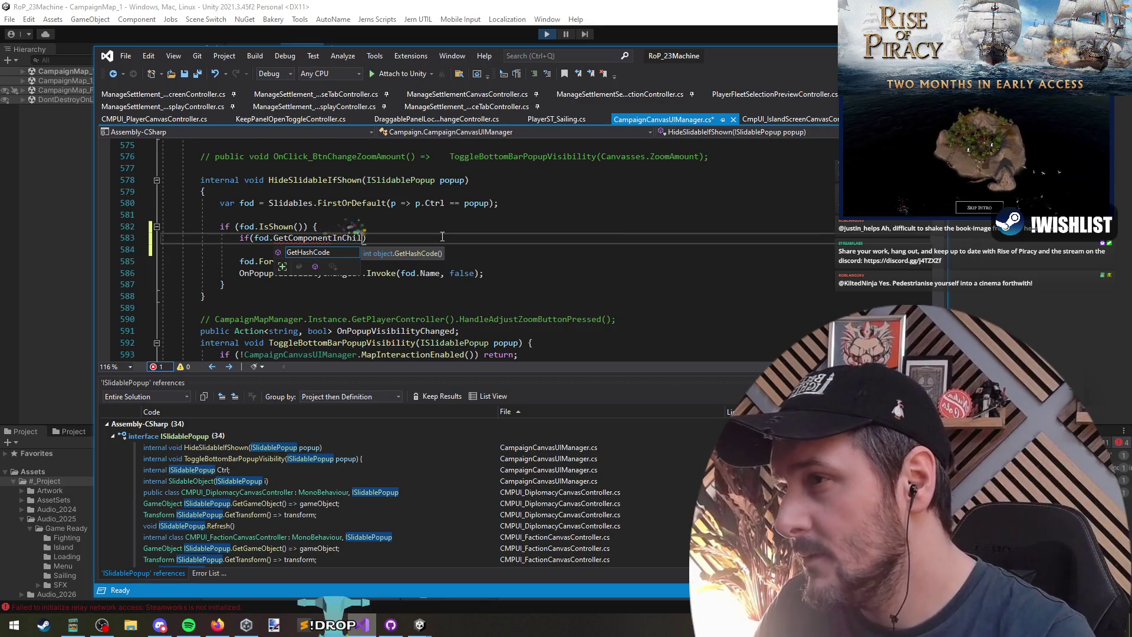
pyautogui.write('<>')
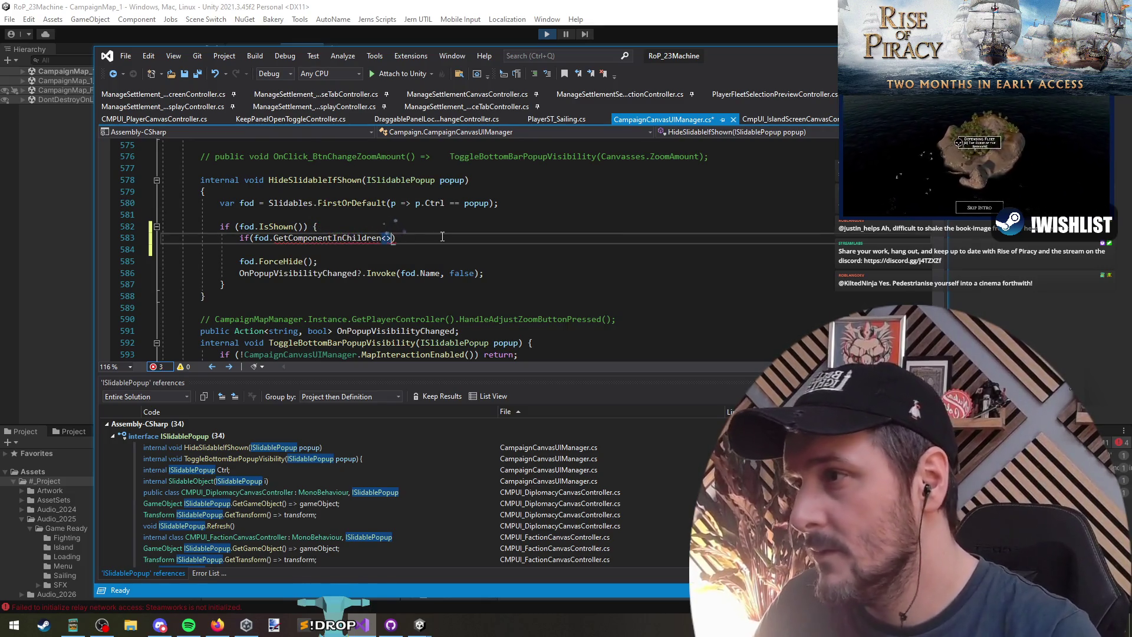
pyautogui.press('Return')
pyautogui.press('Return')
pyautogui.write('var ')
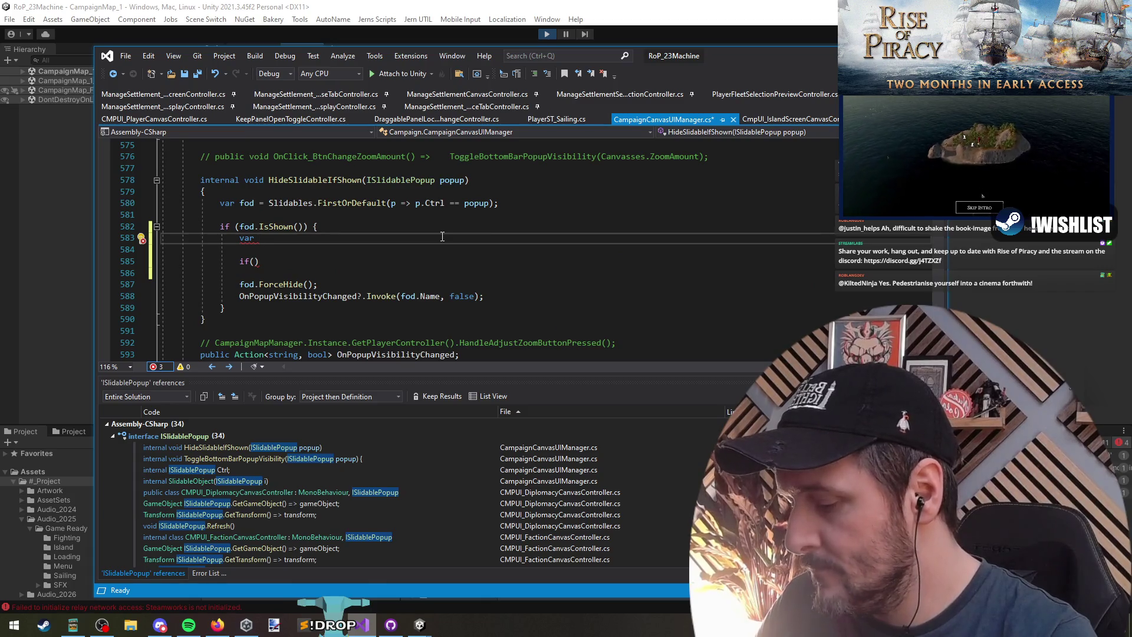
pyautogui.write('ility = fod.GetComponentInChildren<>;')
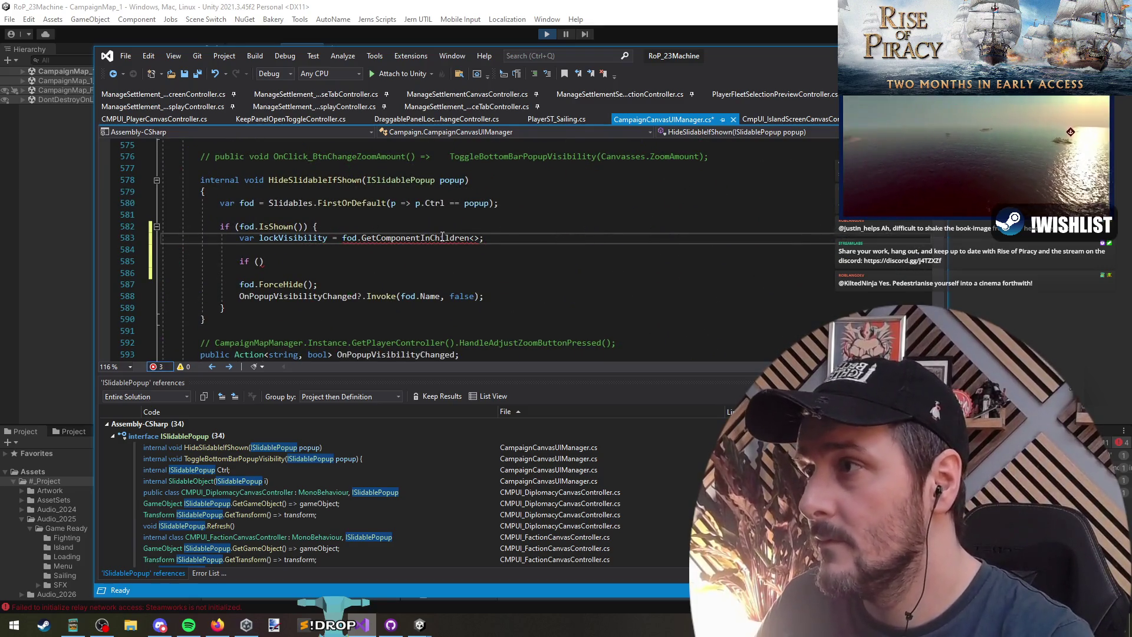
pyautogui.write('keeppanle')
pyautogui.press('Return')
pyautogui.press('Up')
pyautogui.press('End')
pyautogui.press('BackSpace')
pyautogui.press('BackSpace')
pyautogui.write('>')
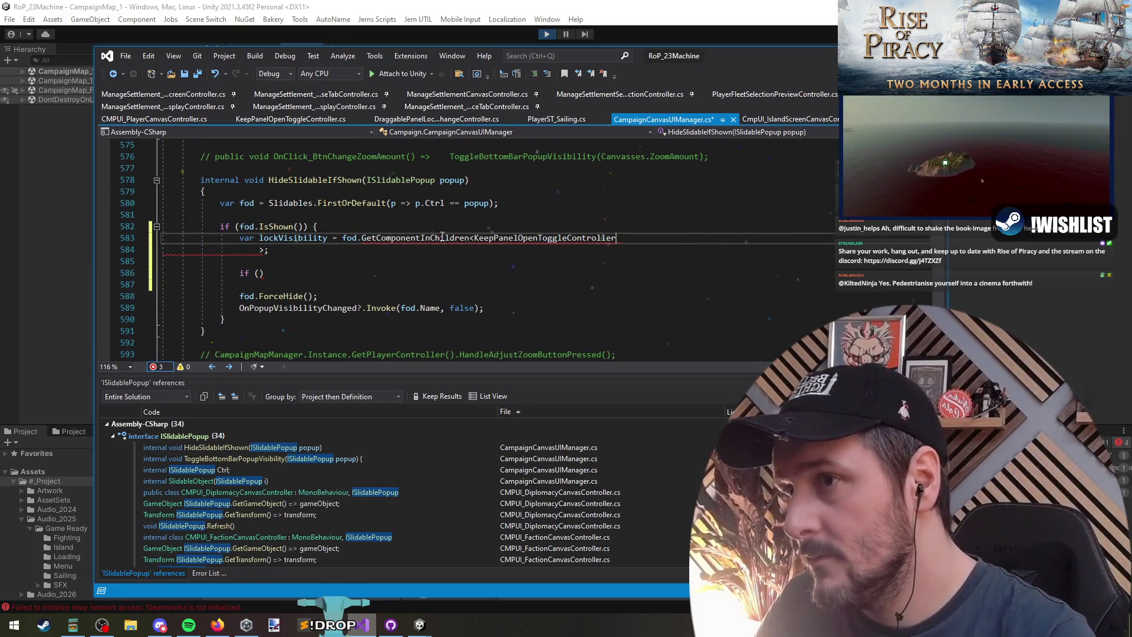
pyautogui.hotkey('shift', 'Down')
pyautogui.hotkey('shift', 'Left')
pyautogui.write('(')
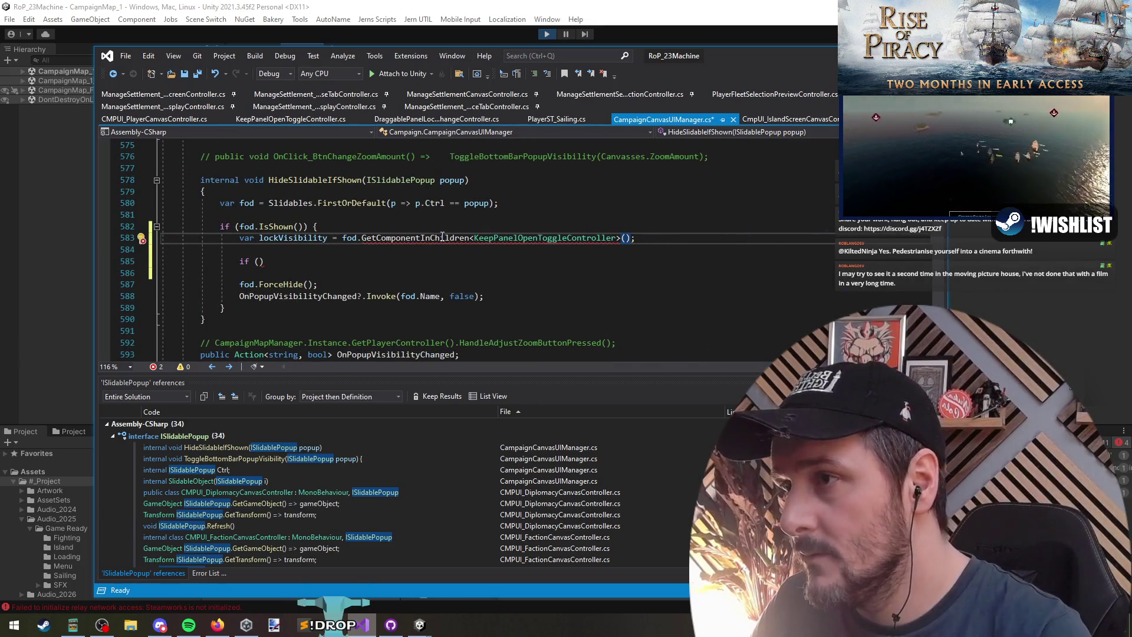
# Route the component lookup through fod.Ctrl
pyautogui.moveTo(420, 242)
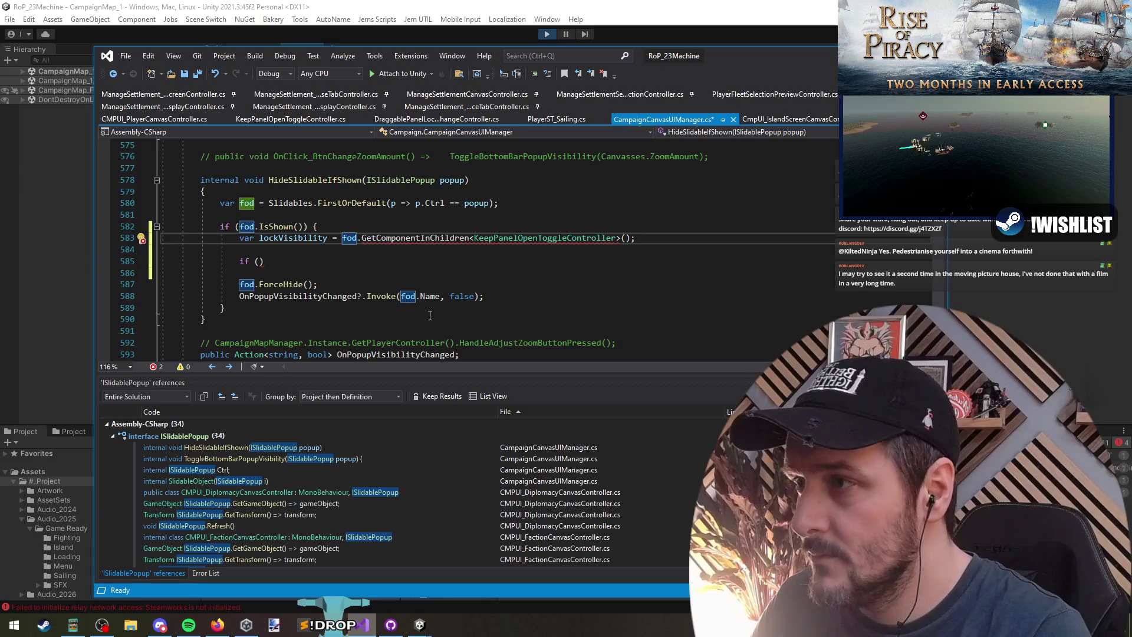
pyautogui.write('getgame')
pyautogui.press('BackSpace')
pyautogui.press('BackSpace')
pyautogui.press('BackSpace')
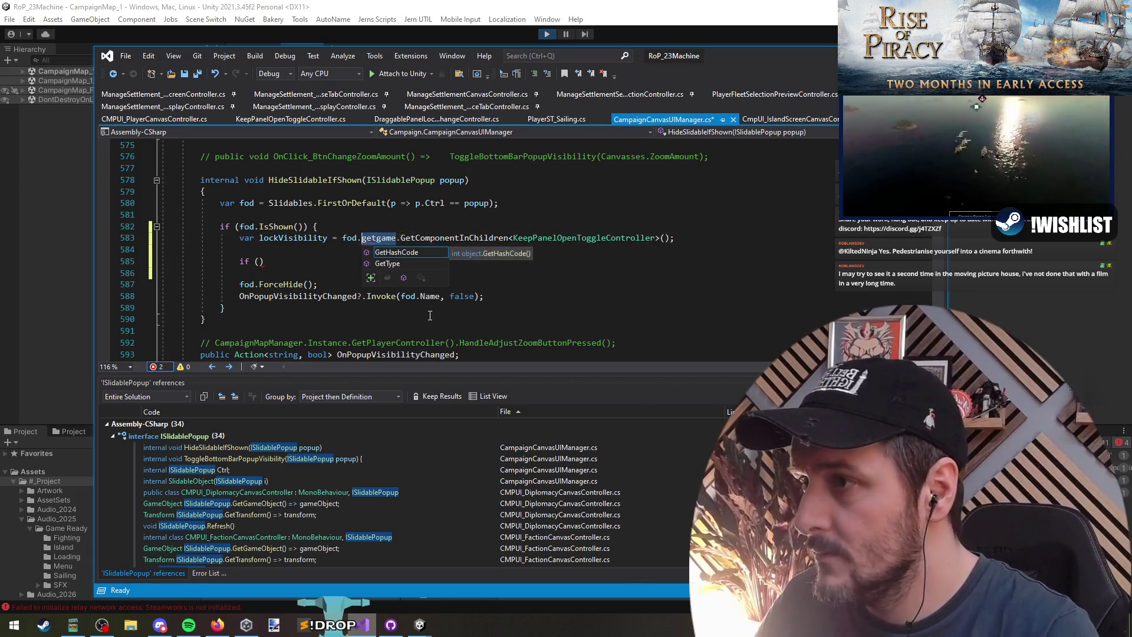
pyautogui.write('gameo')
pyautogui.press('BackSpace')
pyautogui.press('BackSpace')
pyautogui.press('BackSpace')
pyautogui.write('Ctrl')
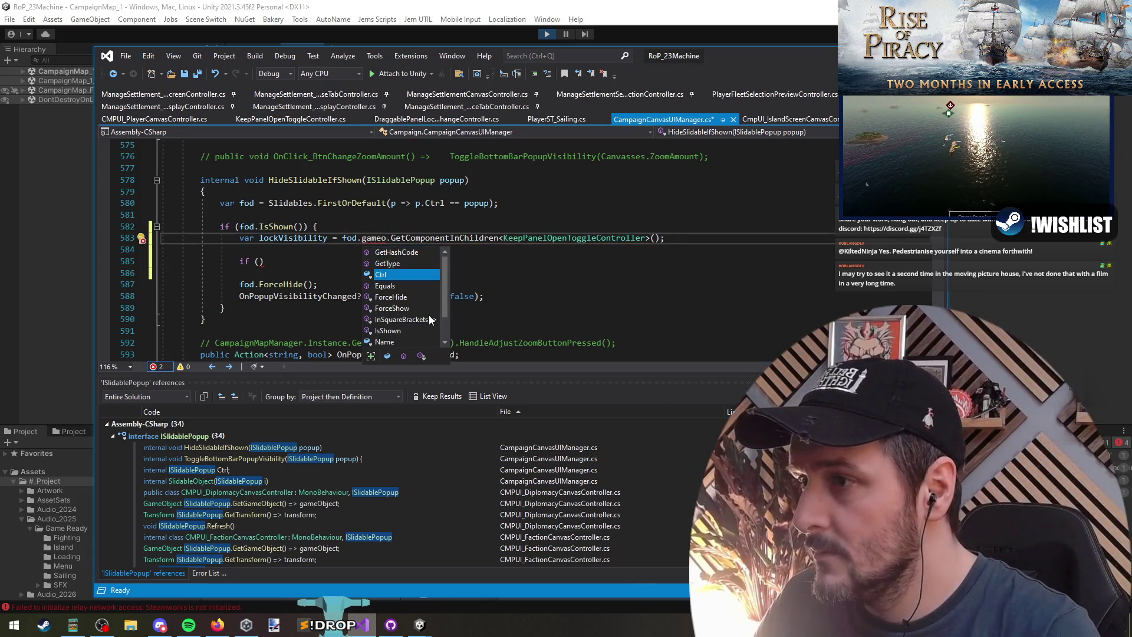
pyautogui.press('Tab')
pyautogui.press('Down')
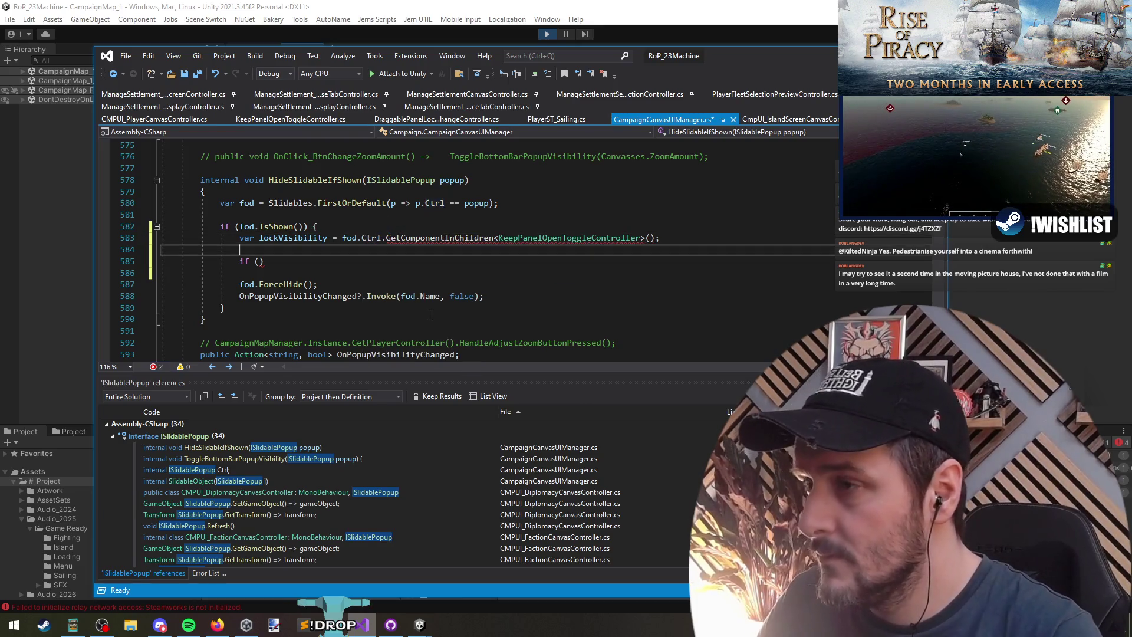
pyautogui.click(386, 239)
pyautogui.write('.getcomp')
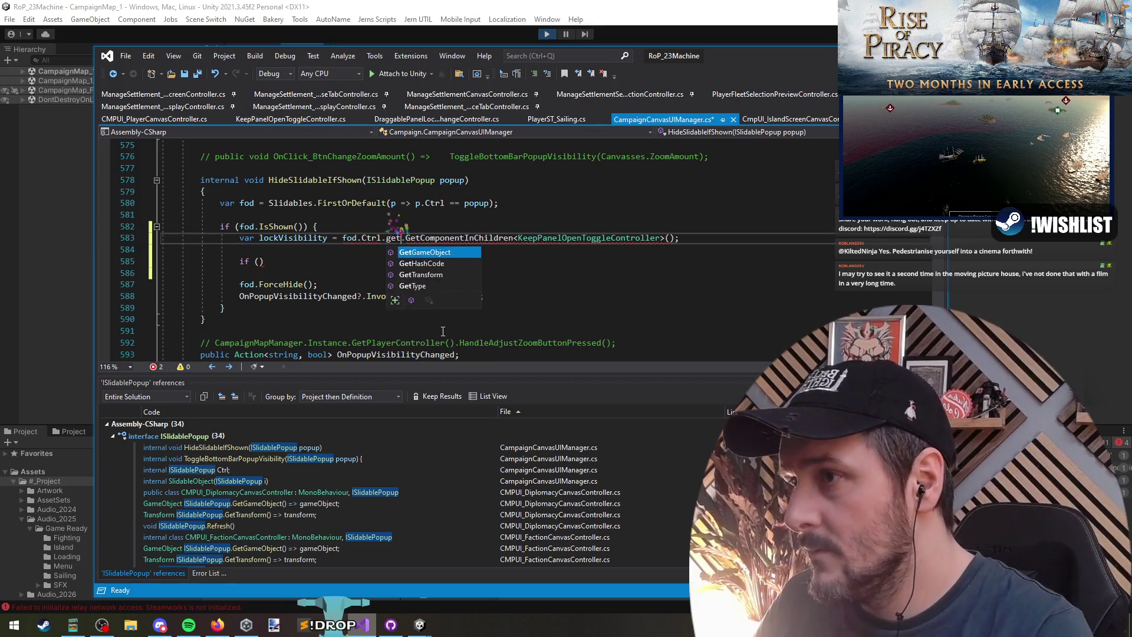
pyautogui.hotkey('ctrl', 'z')
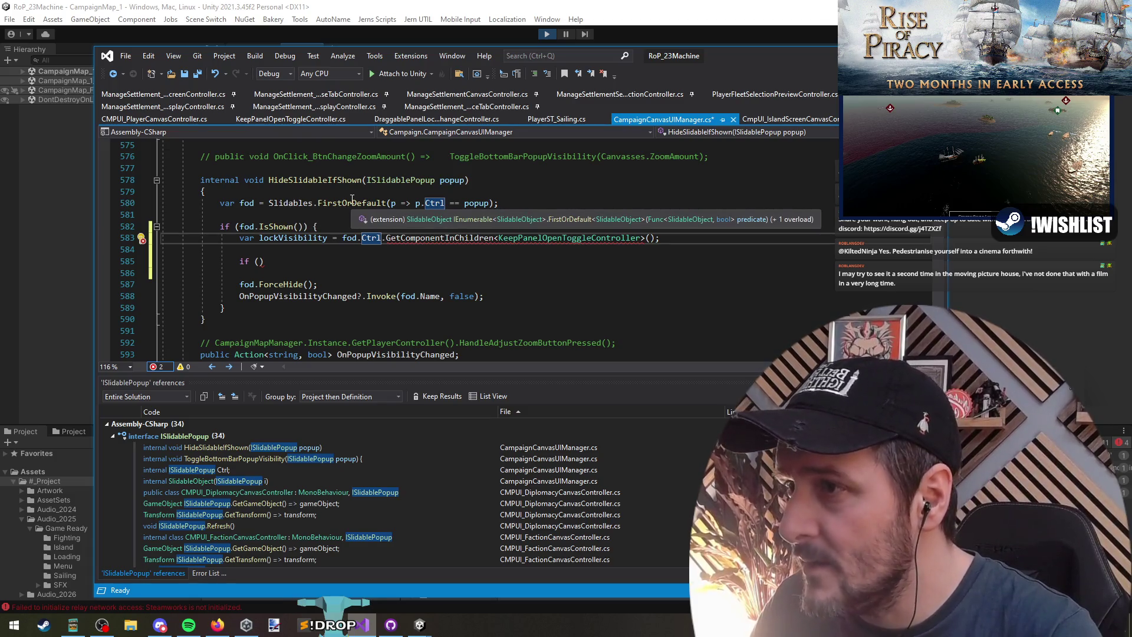
# Check ISlidablePopup's GetGameObject member and insert GetGameObject() after fod.Ctrl
pyautogui.click(399, 180)
pyautogui.press('F12')
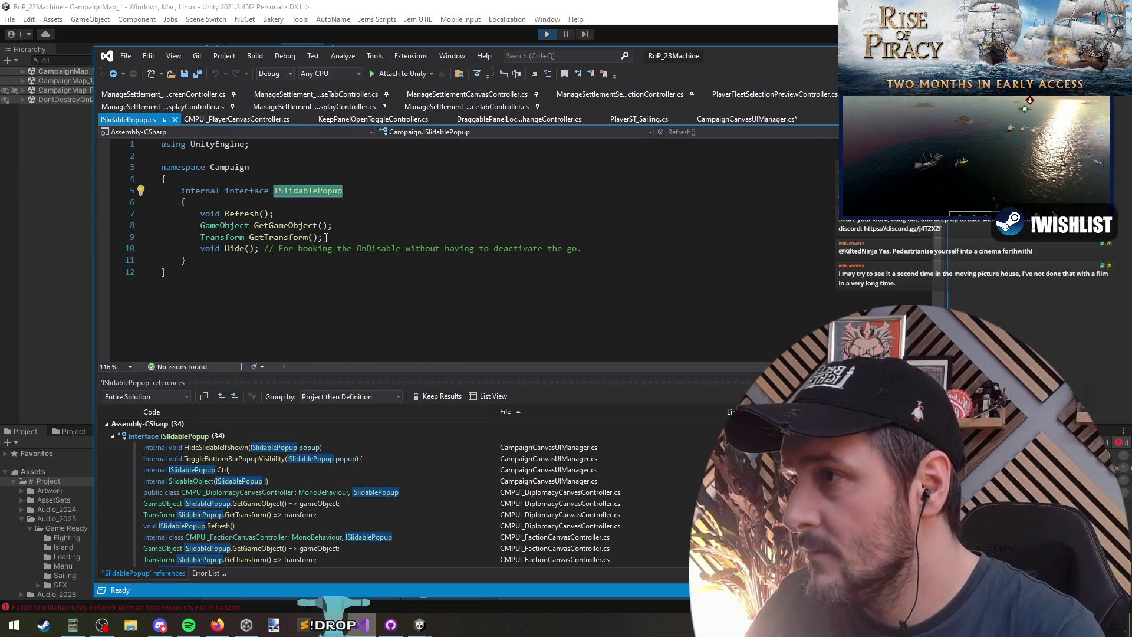
pyautogui.click(308, 226)
pyautogui.hotkey('ctrl', '-')
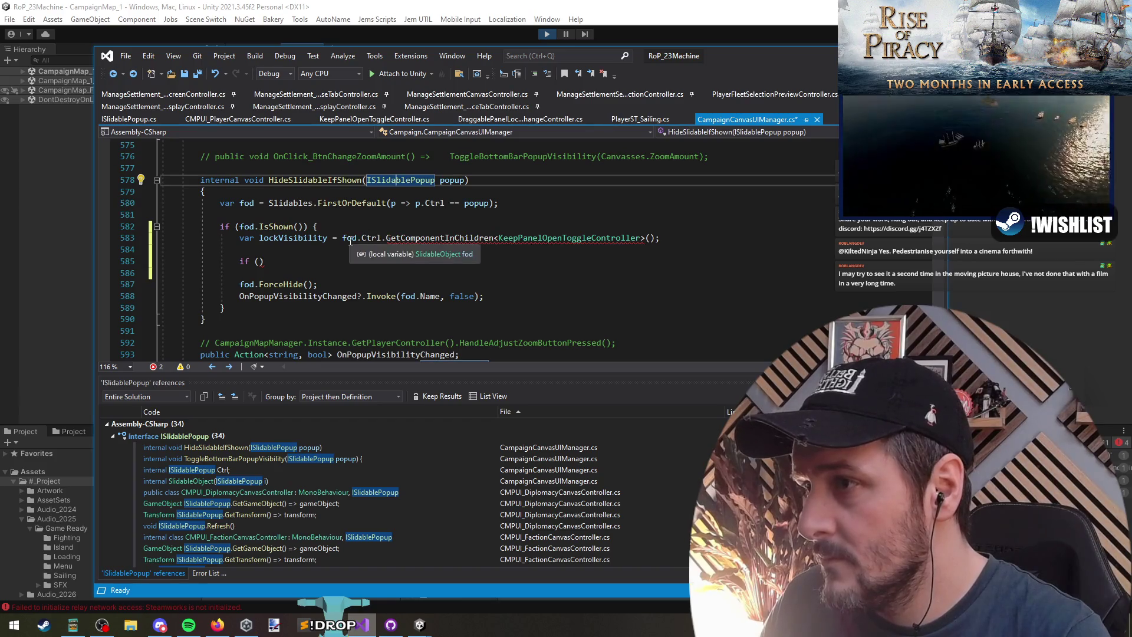
pyautogui.click(384, 238)
pyautogui.write('GetGameObject()')
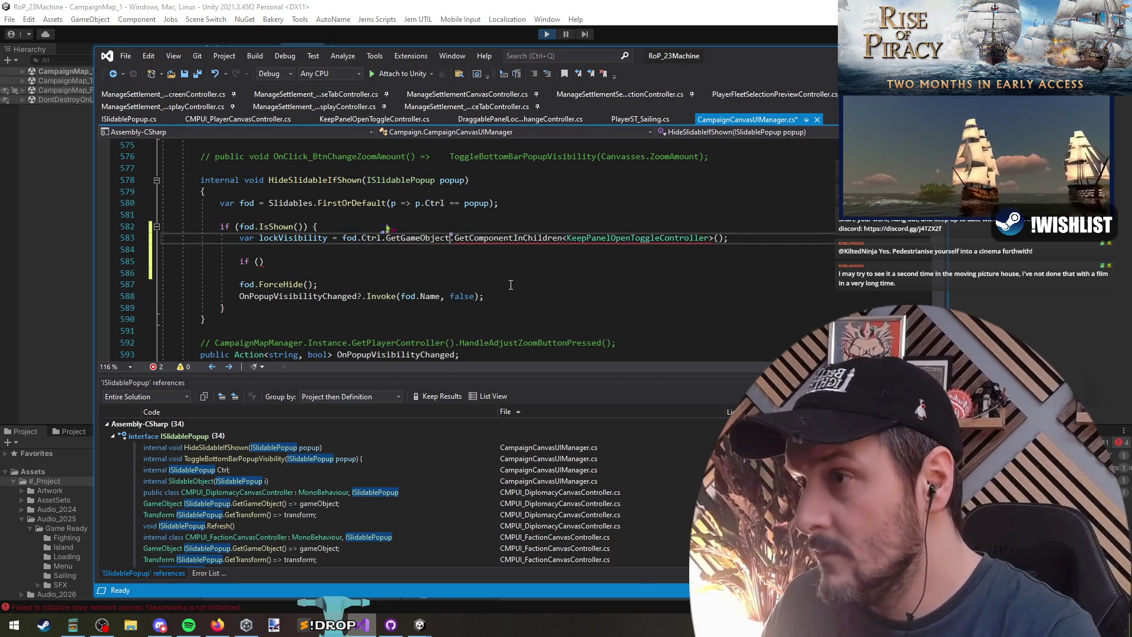
# Add an if statement checking lockVisibility != null
pyautogui.press('Down')
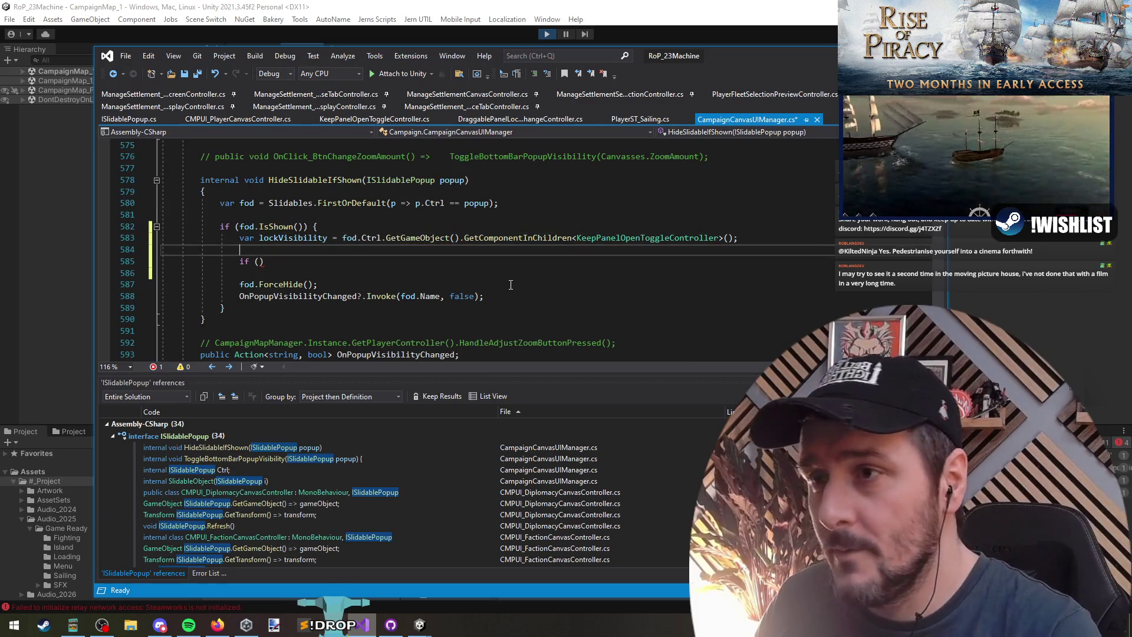
pyautogui.press('Delete')
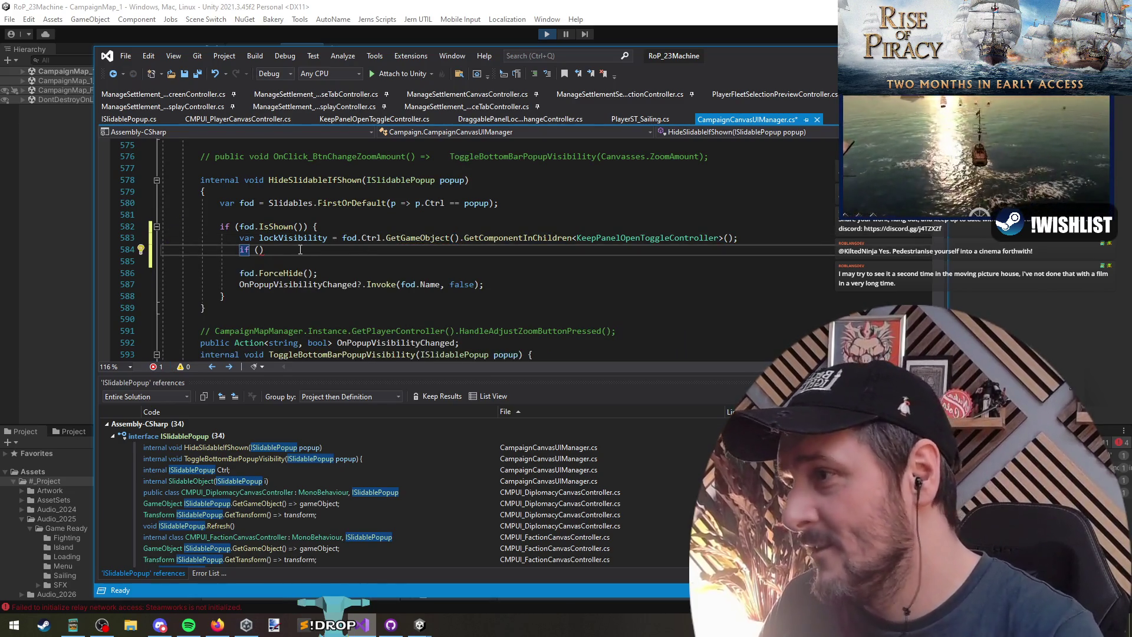
pyautogui.write('lockVisi')
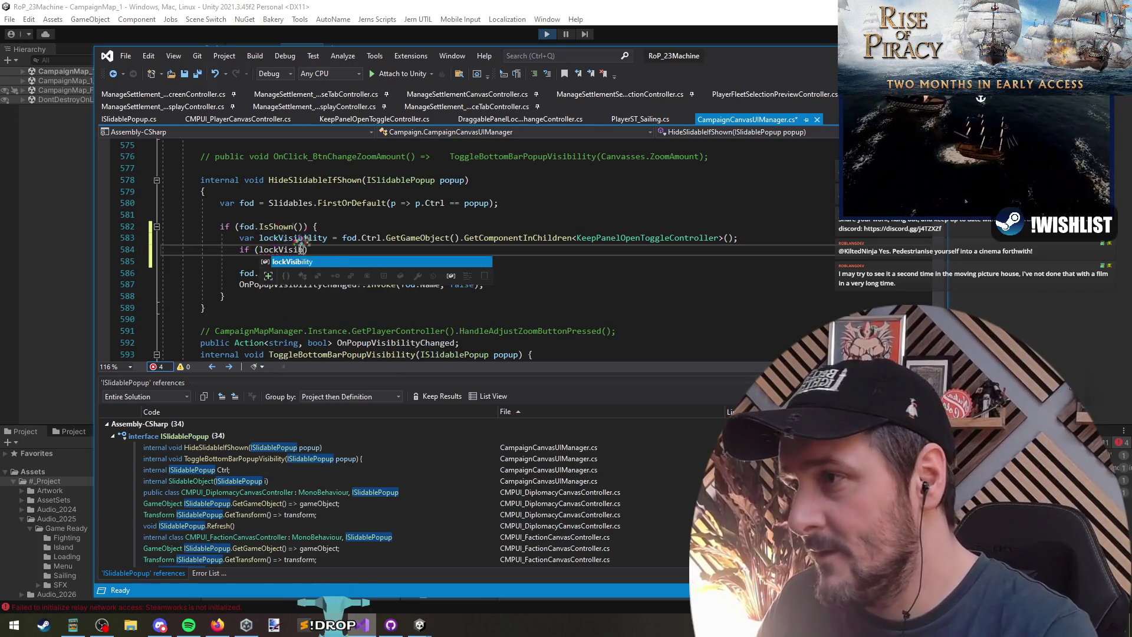
pyautogui.press('Tab')
pyautogui.write('!')
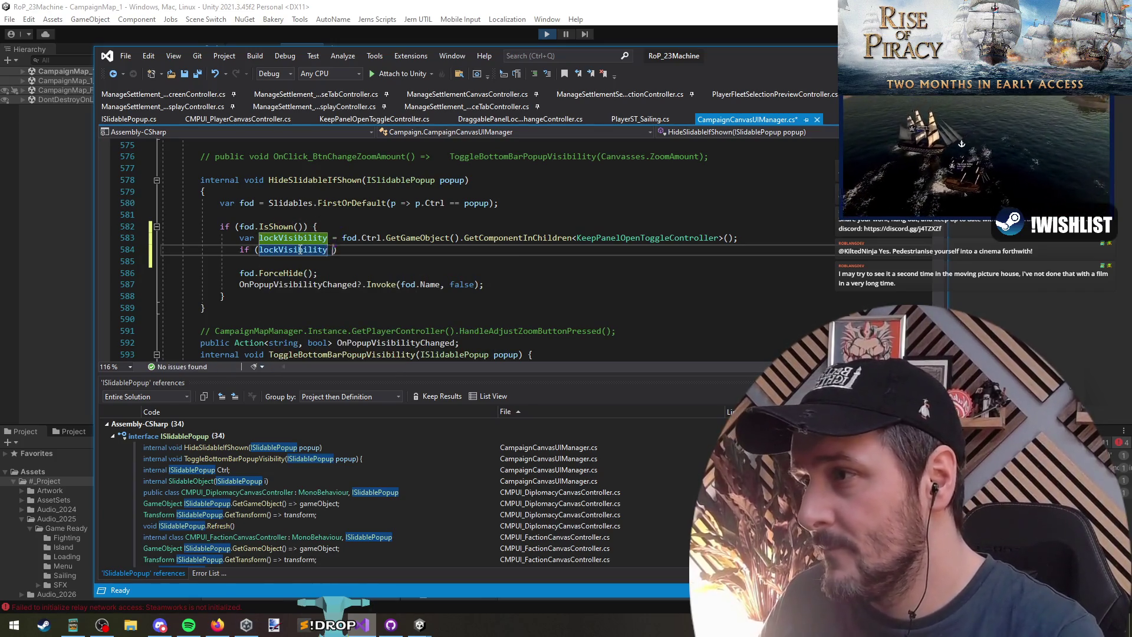
pyautogui.write('= null) ')
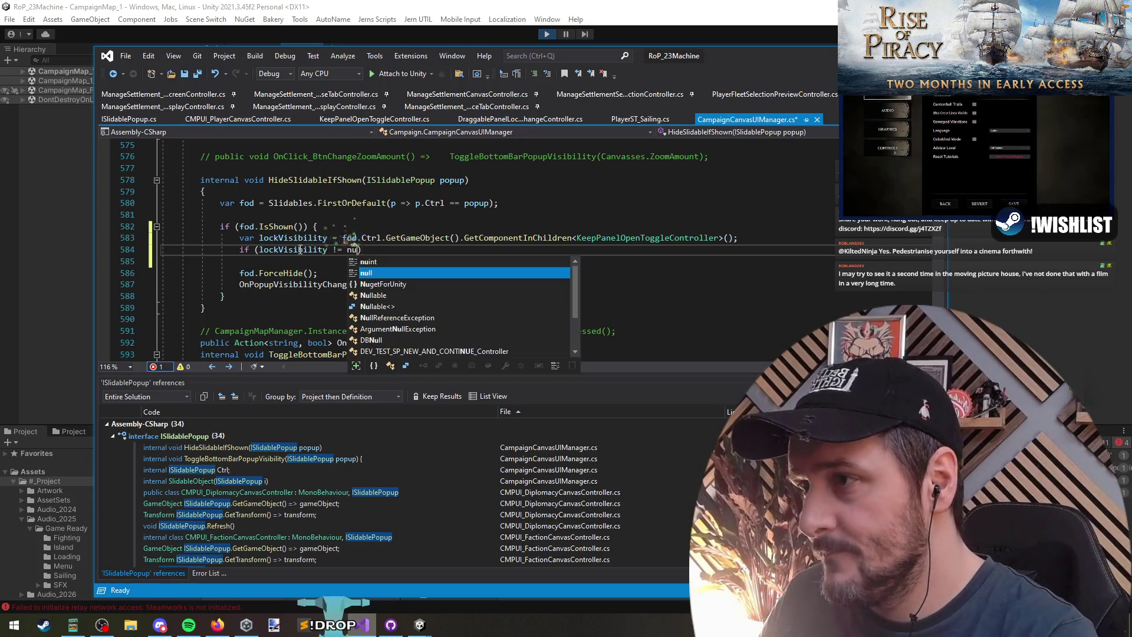
pyautogui.write('{')
pyautogui.press('Return')
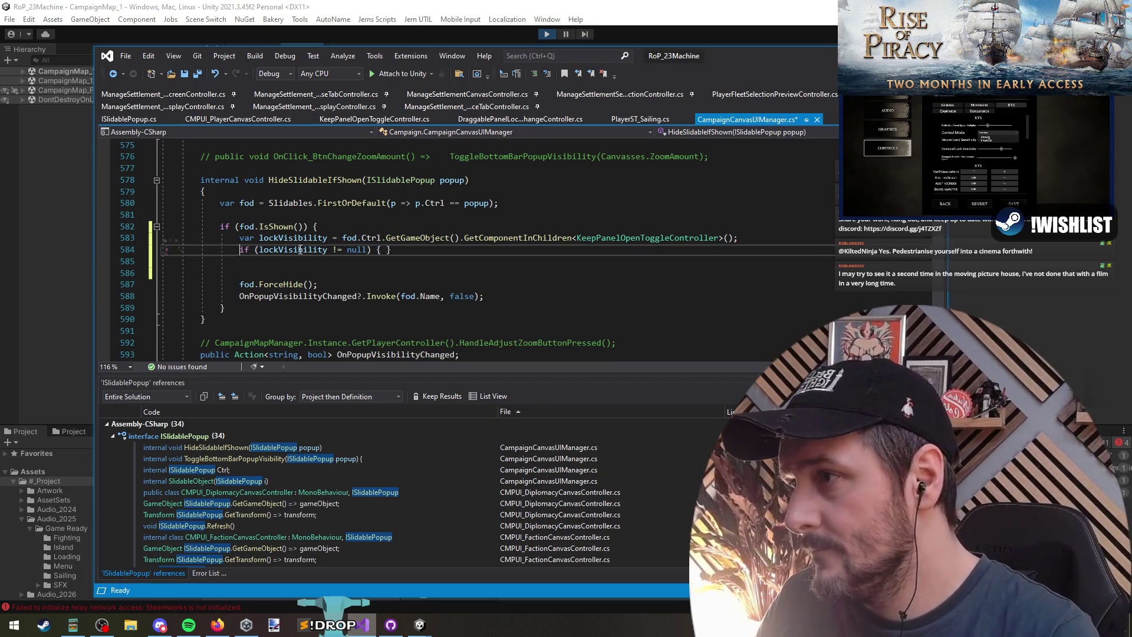
pyautogui.hotkey('ctrl', 'z')
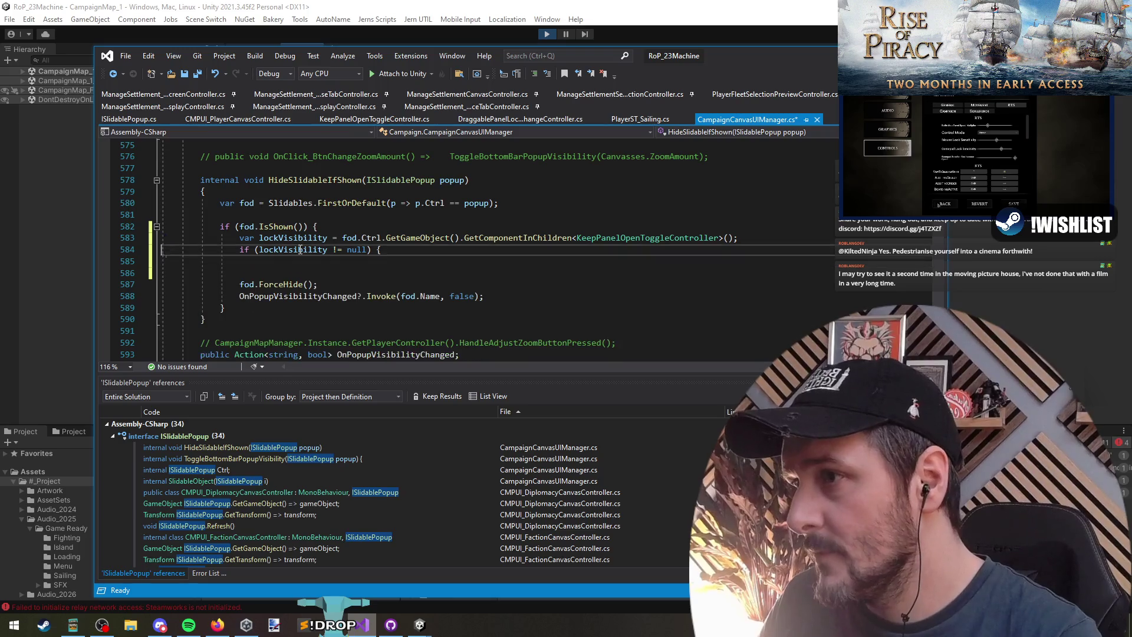
# Extend the condition with lockVisibility.IsOn, return early, and save the file
pyautogui.write('&&lockVisibility.iso')
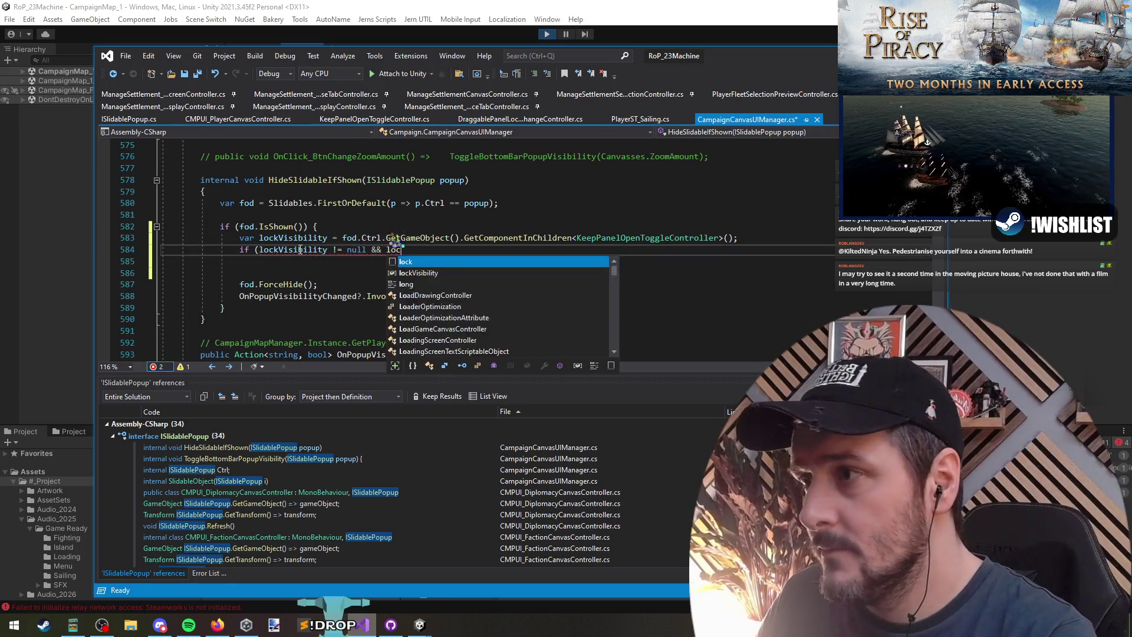
pyautogui.write('n')
pyautogui.press('Tab')
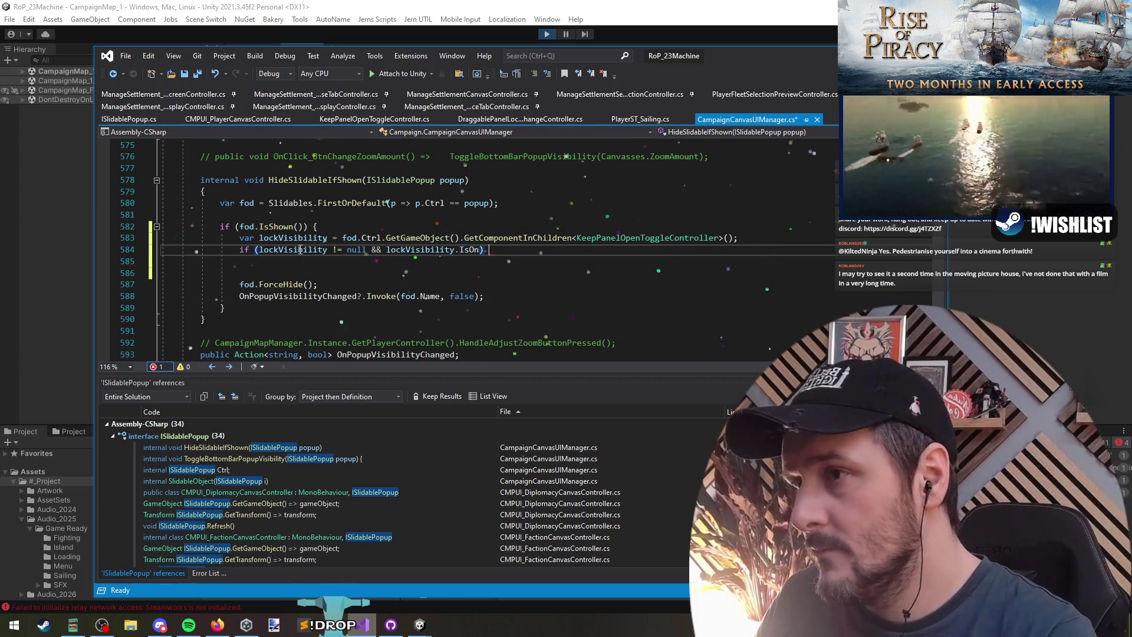
pyautogui.press('BackSpace')
pyautogui.write('return;')
pyautogui.press('Down')
pyautogui.press('Delete')
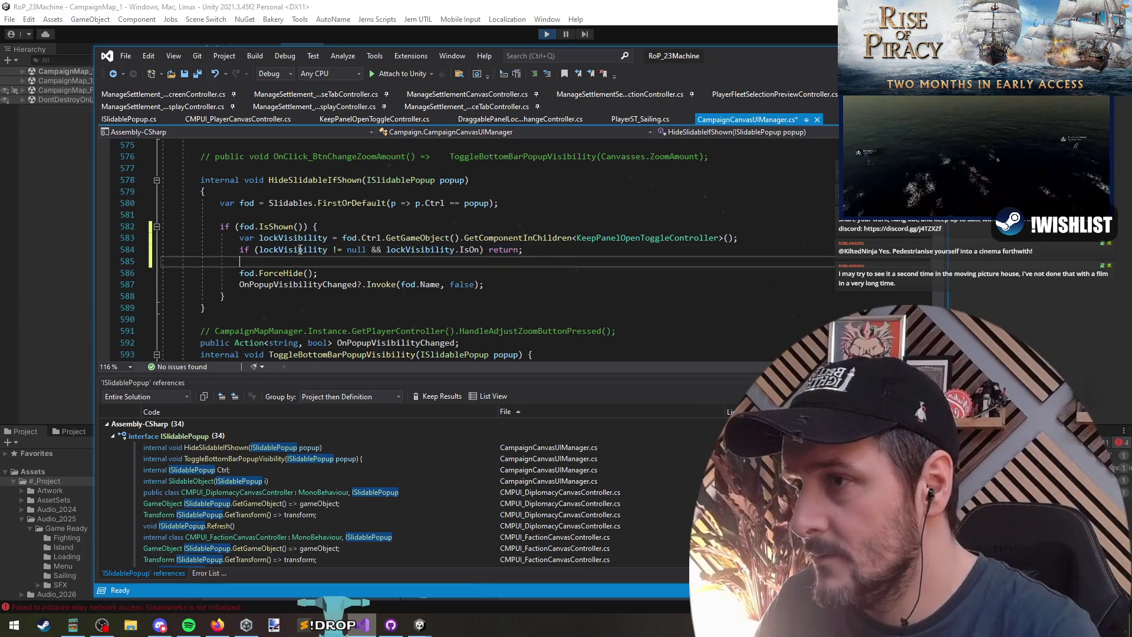
pyautogui.hotkey('ctrl', 's')
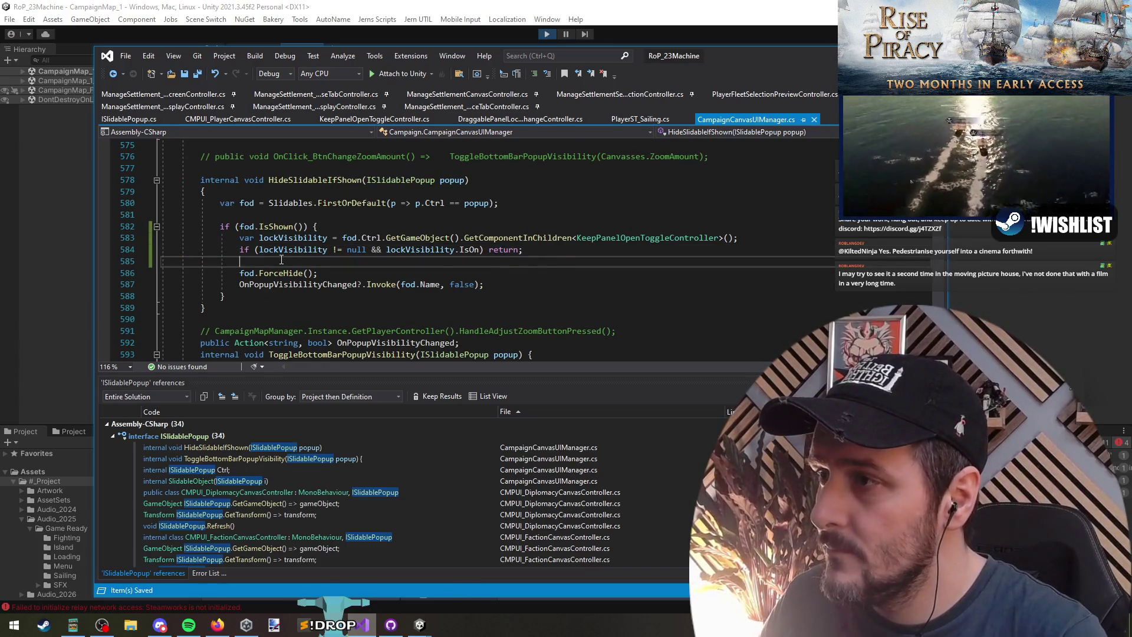
pyautogui.click(308, 8)
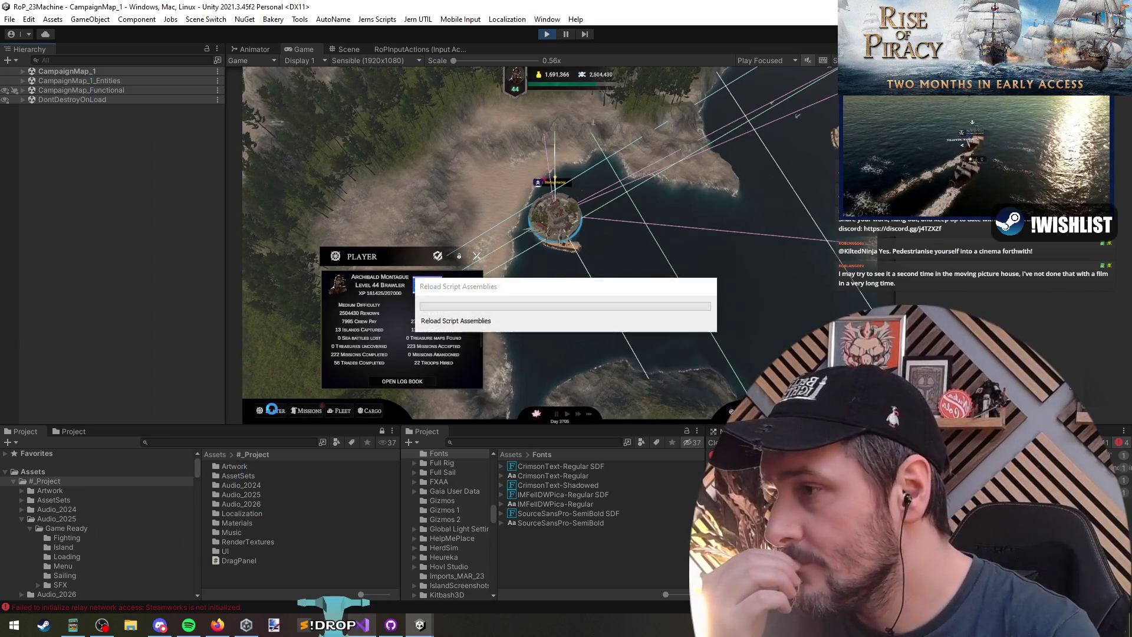
# Return to Visual Studio and select HideSlidableIfShown on line 578
pyautogui.hotkey('alt', 'Tab')
pyautogui.click(350, 262)
pyautogui.click(349, 180)
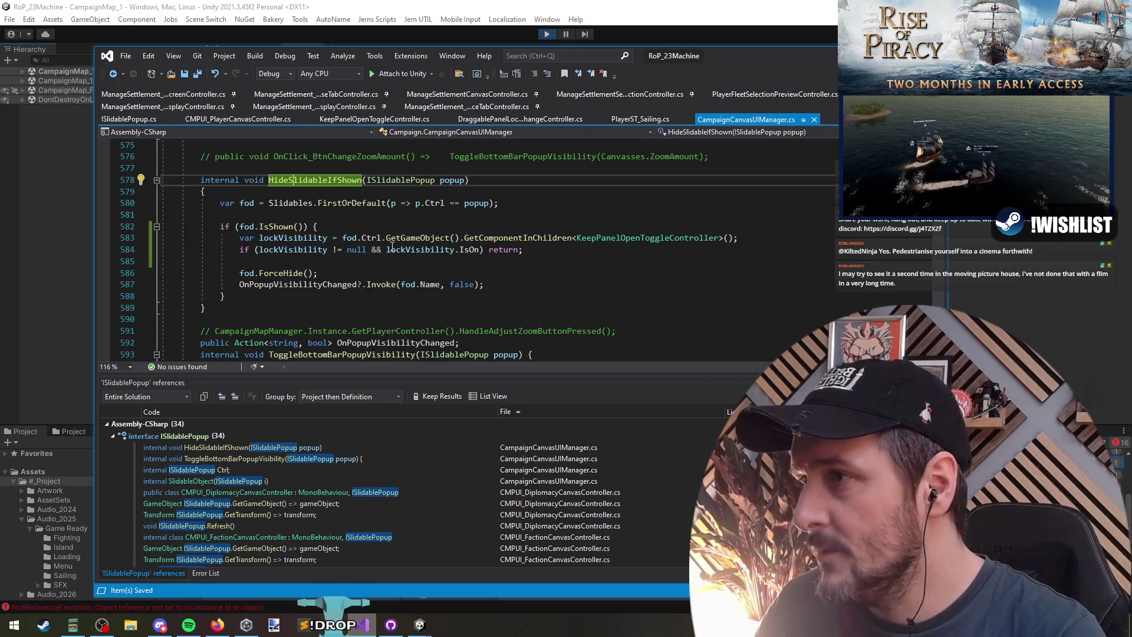
# List references to HideSlidableIfShown and ForceHide, and select the lockVisibility check lines
pyautogui.rightClick(361, 180)
pyautogui.click(354, 317)
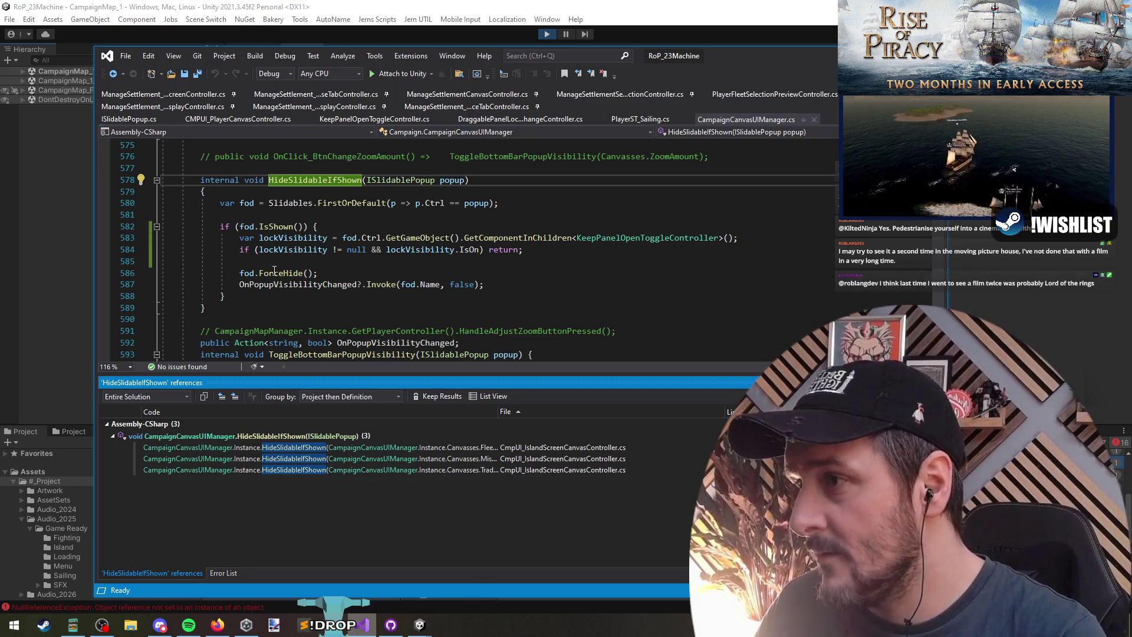
pyautogui.rightClick(274, 272)
pyautogui.click(347, 498)
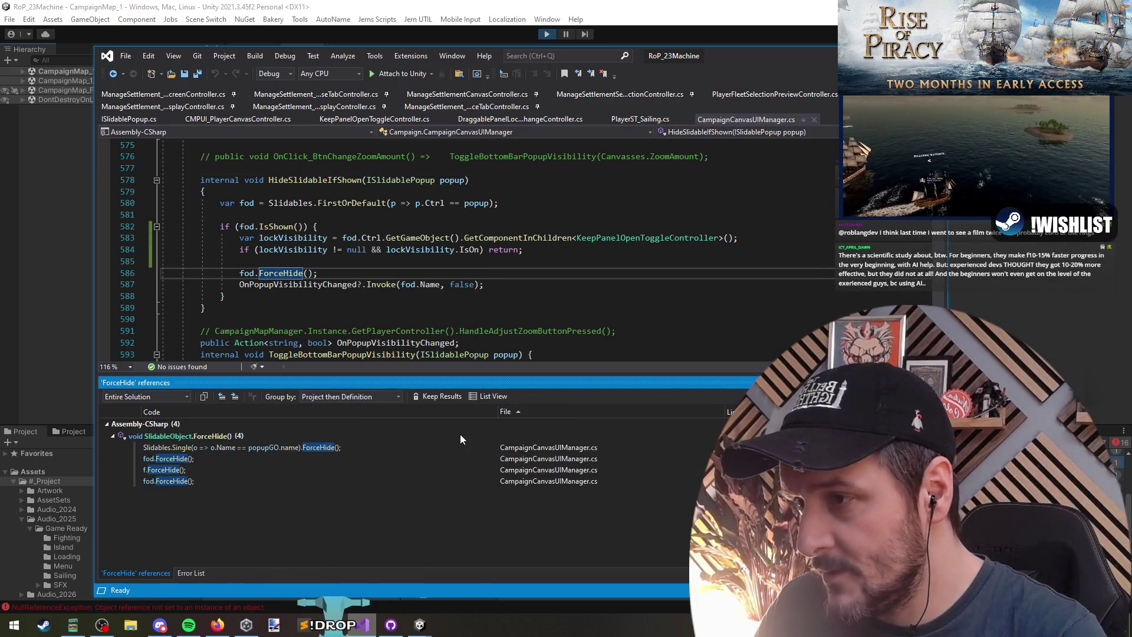
pyautogui.tripleClick(490, 238)
pyautogui.moveTo(522, 250)
pyautogui.mouseDown()
pyautogui.moveTo(354, 251)
pyautogui.moveTo(148, 226)
pyautogui.moveTo(92, 244)
pyautogui.mouseUp()
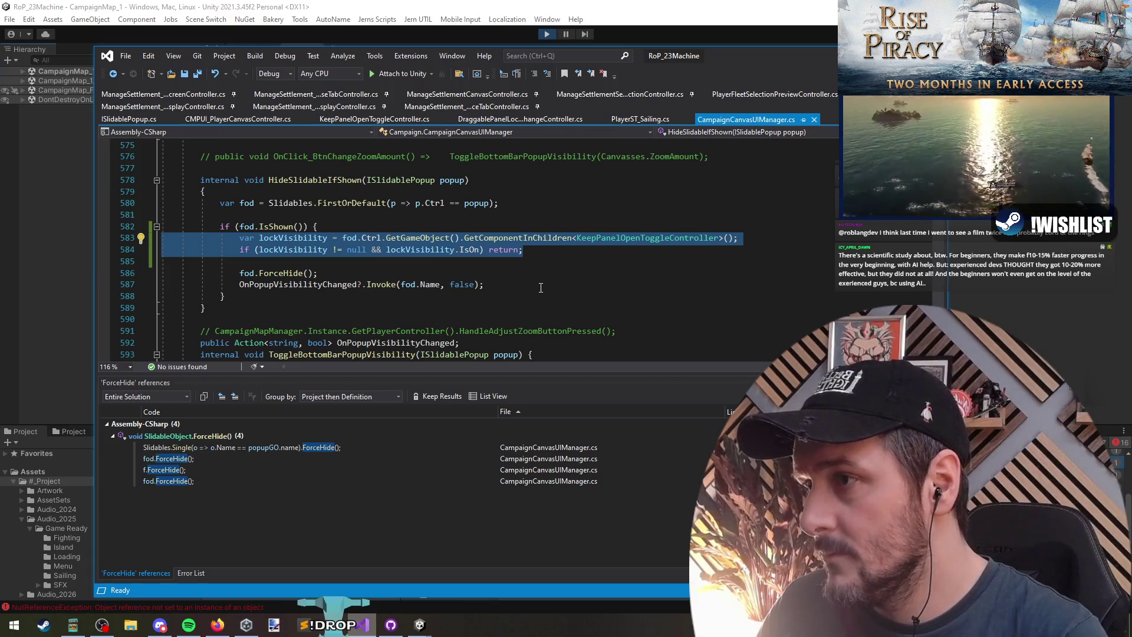
# Step through the ForceHide results to the f.ForceHide() call on line 600
pyautogui.doubleClick(242, 449)
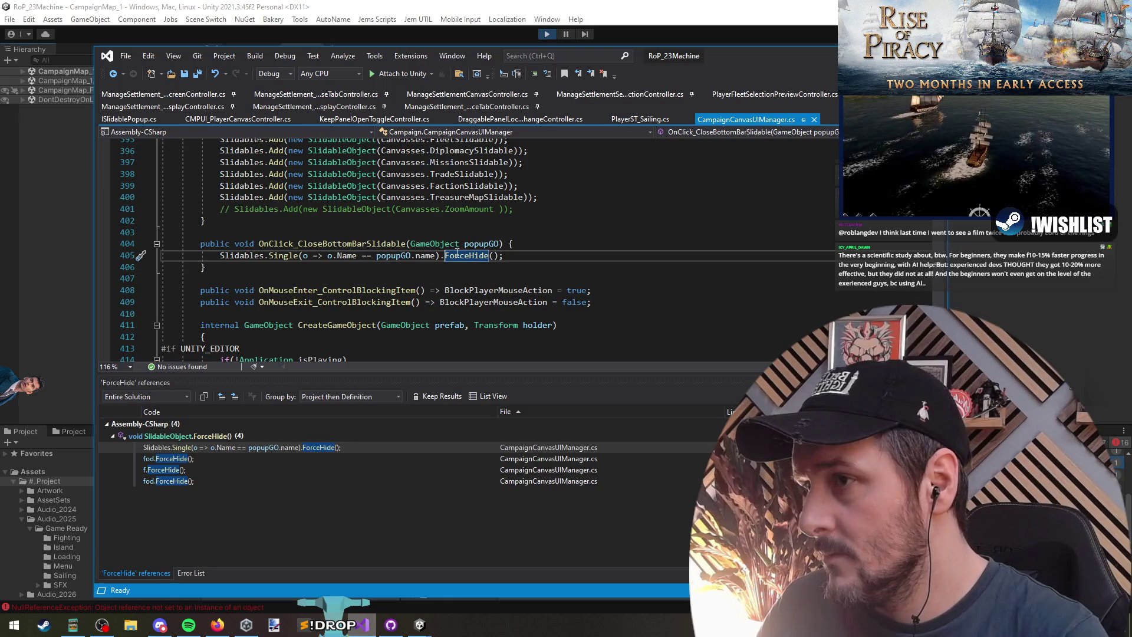
pyautogui.click(236, 459)
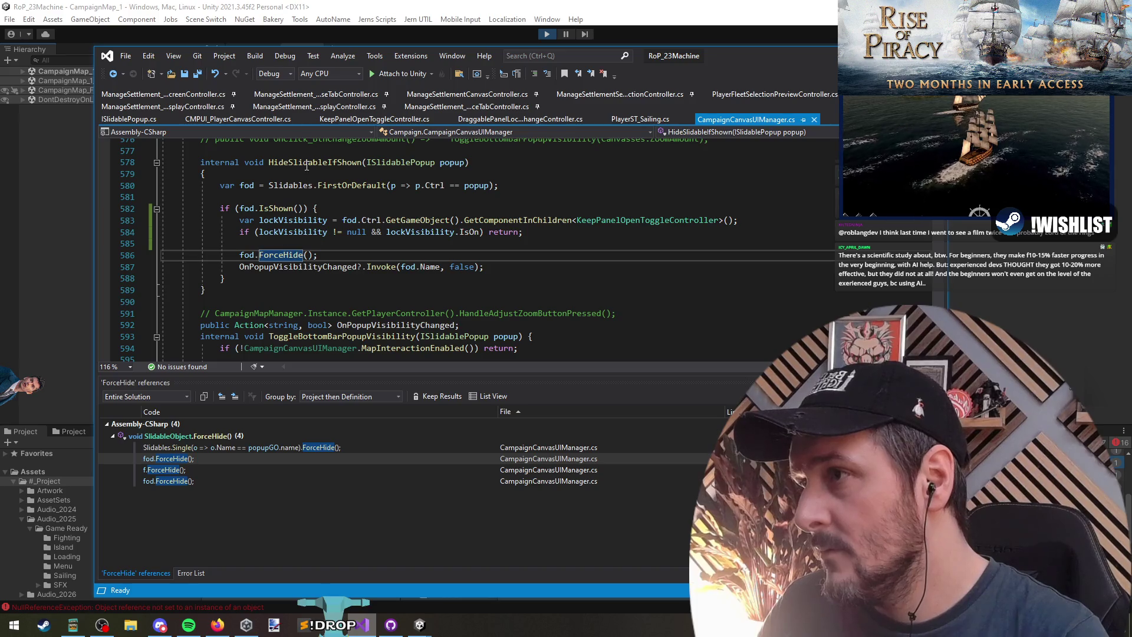
pyautogui.click(223, 475)
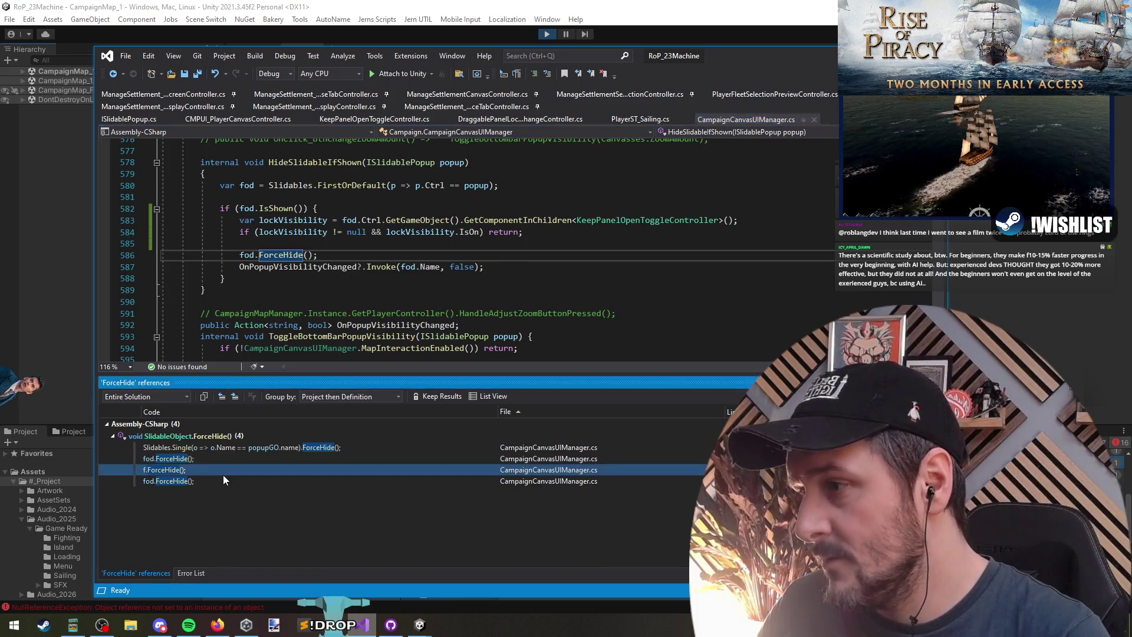
pyautogui.doubleClick(223, 474)
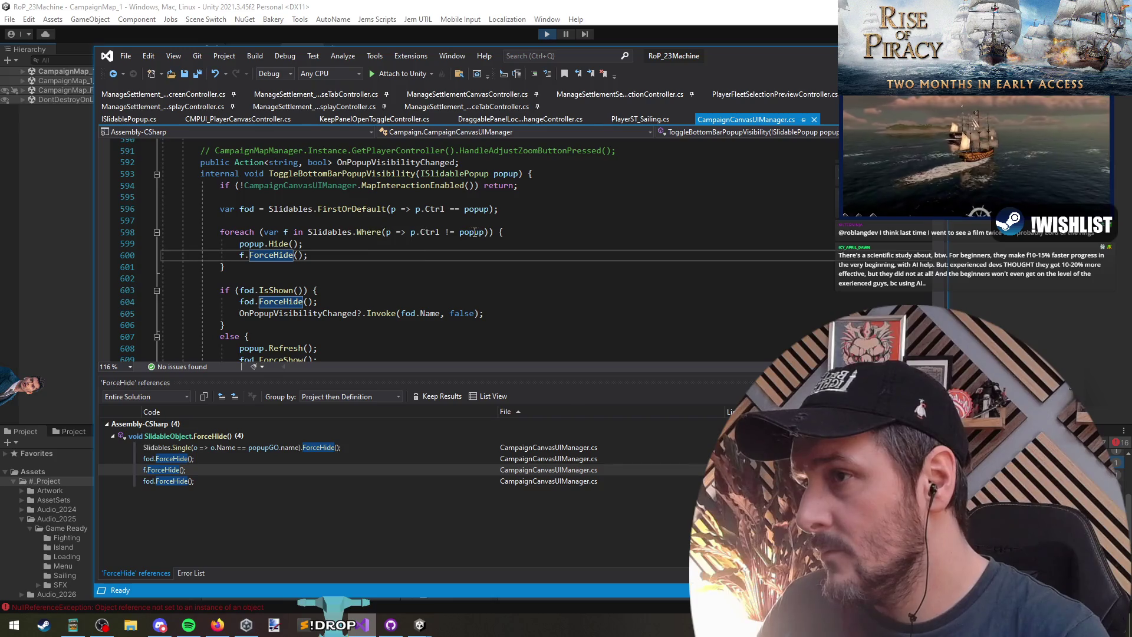
pyautogui.press('Up')
pyautogui.press('End')
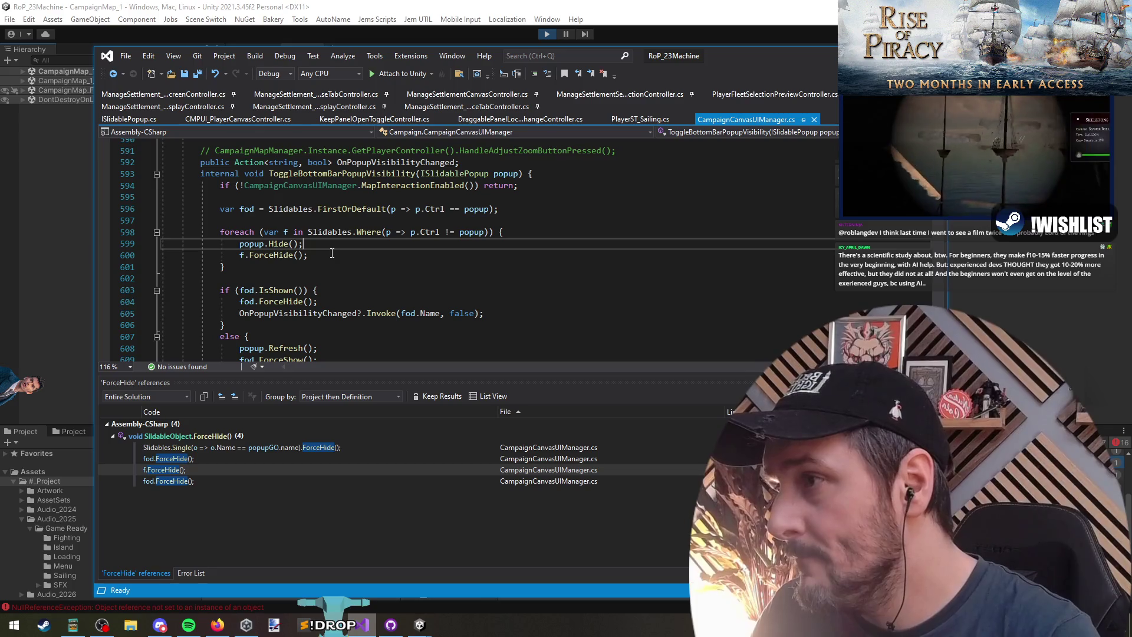
pyautogui.press('Home')
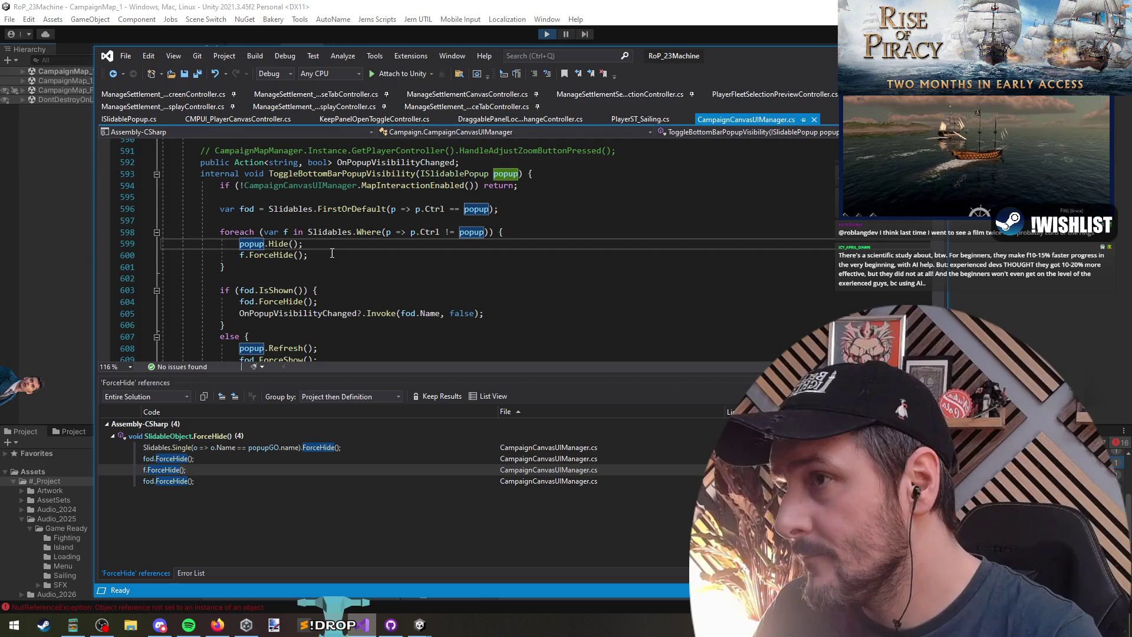
pyautogui.press('Down')
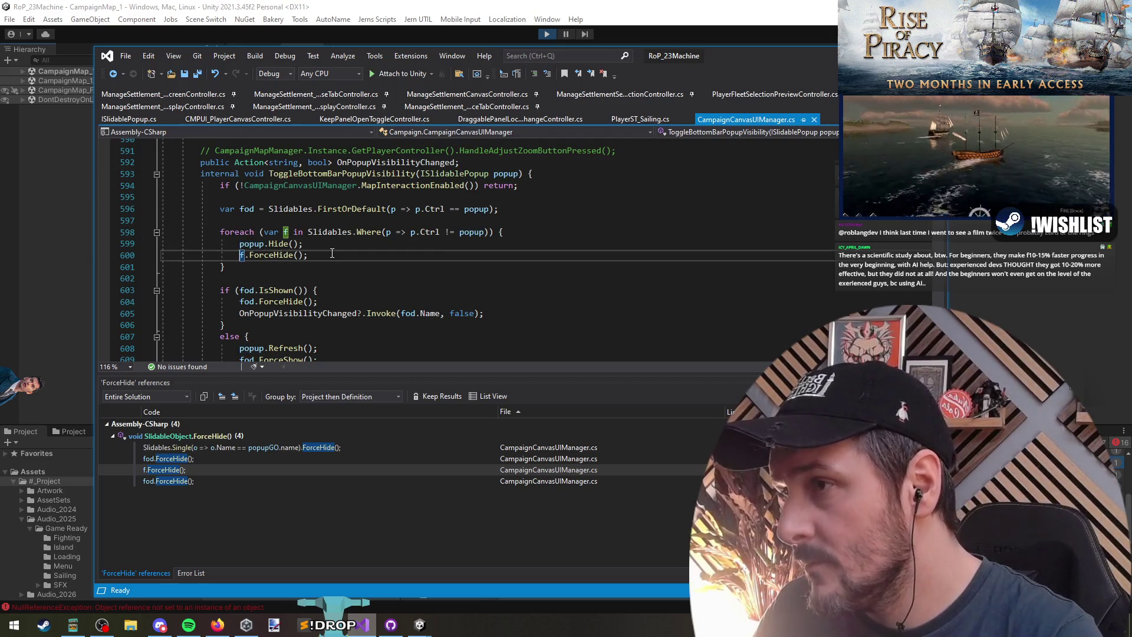
pyautogui.press('Up')
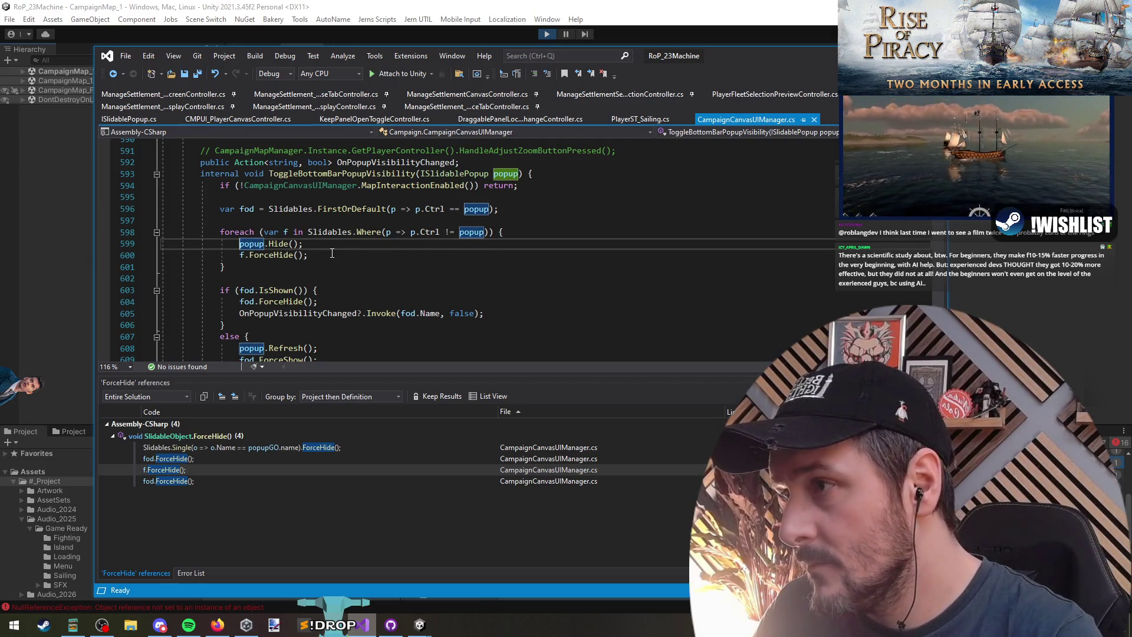
pyautogui.hotkey('shift', 'End')
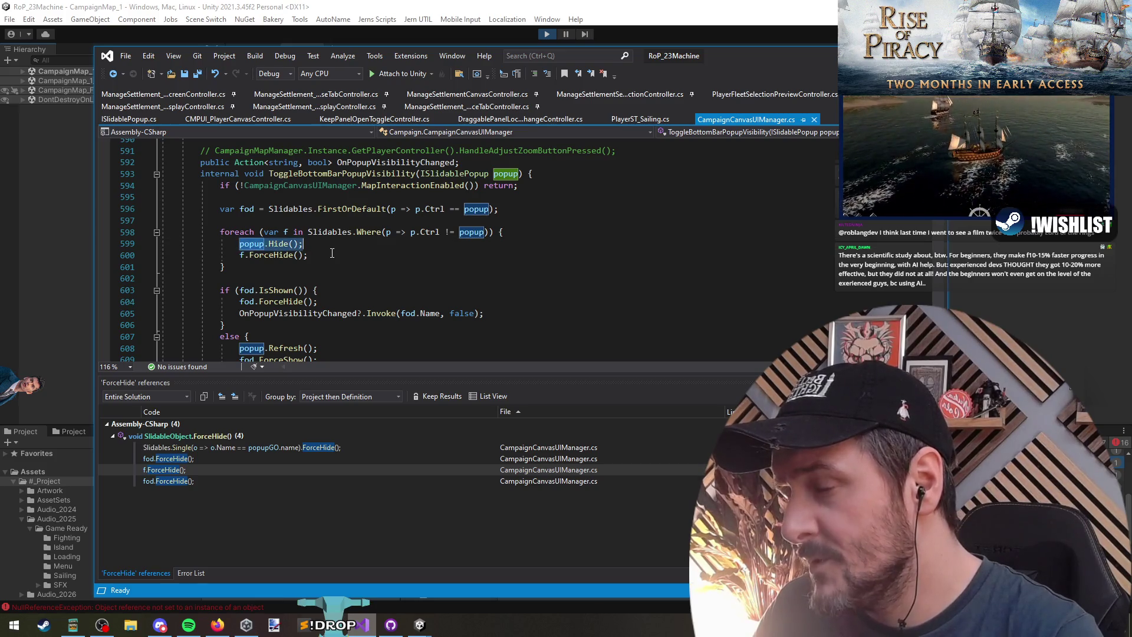
pyautogui.scroll(-1, 354, 245)
pyautogui.scroll(1, 377, 244)
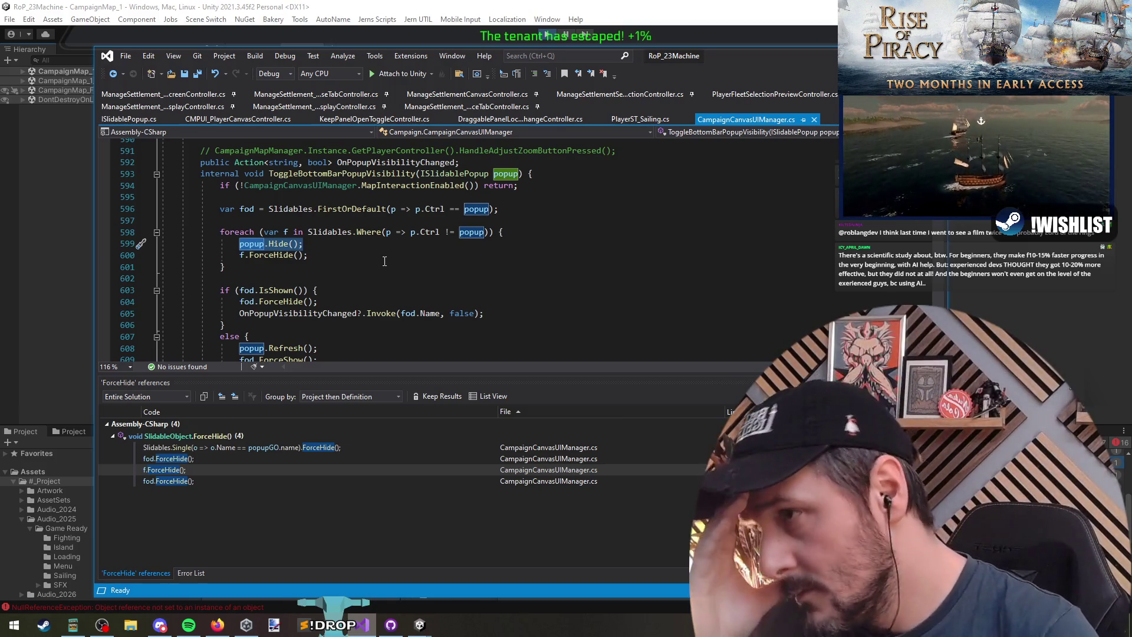
pyautogui.scroll(-1, 384, 265)
pyautogui.scroll(1, 375, 313)
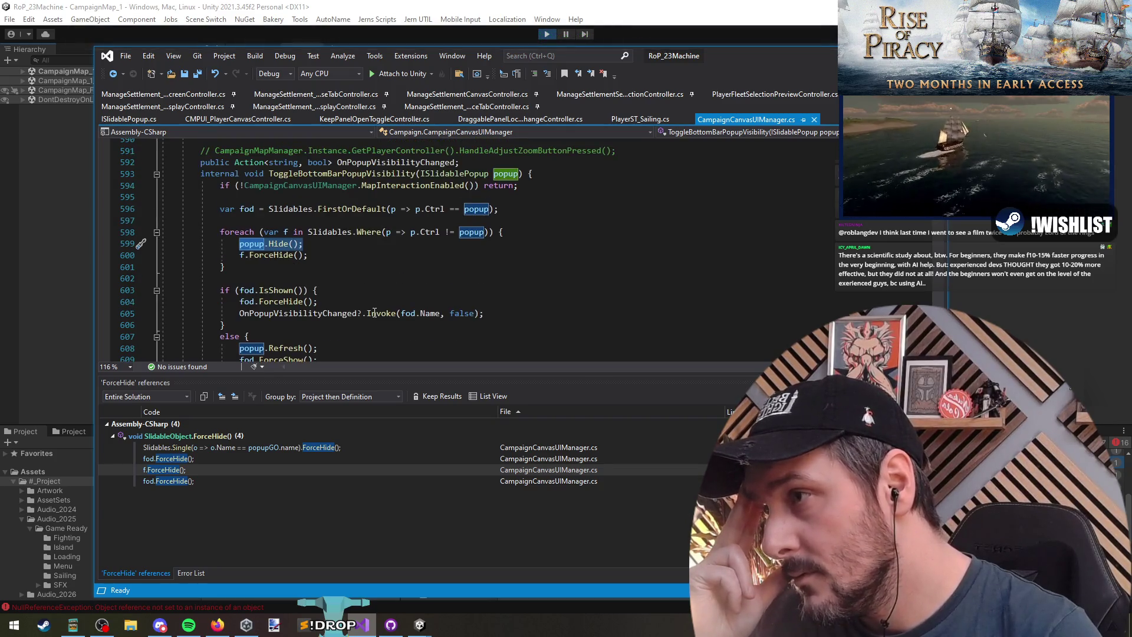
pyautogui.scroll(-1, 365, 274)
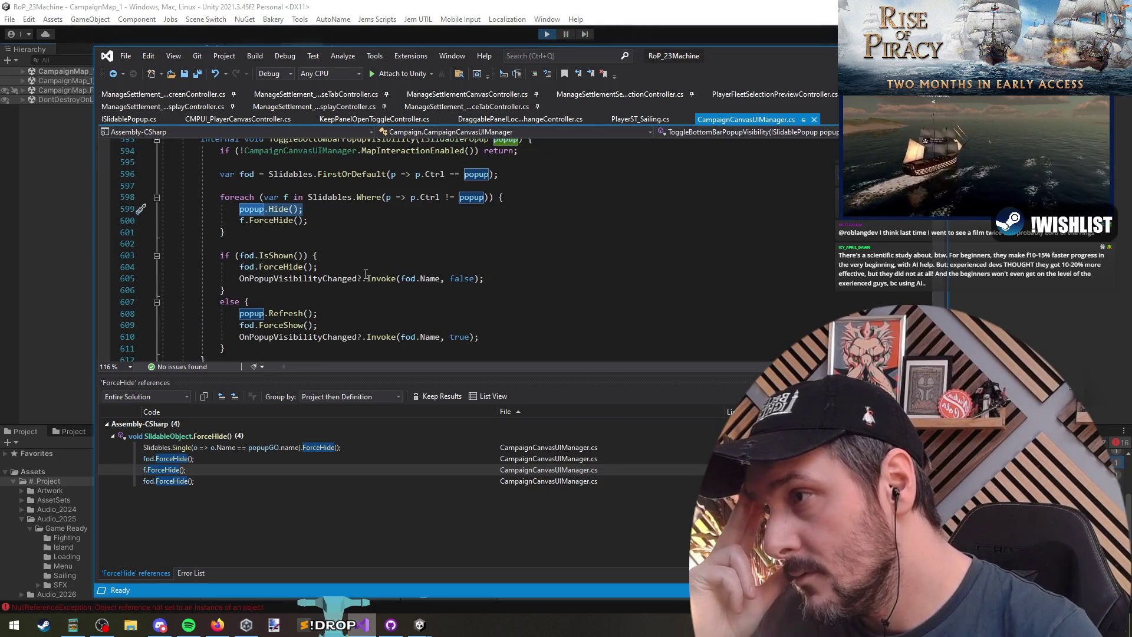
pyautogui.scroll(1, 366, 275)
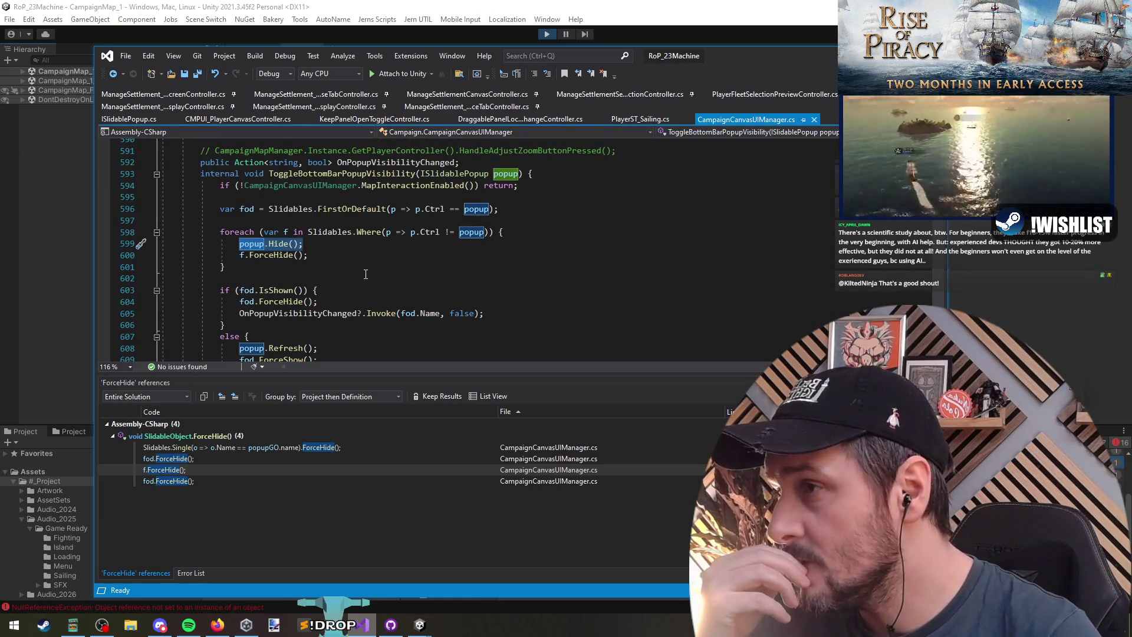
pyautogui.scroll(-1, 365, 274)
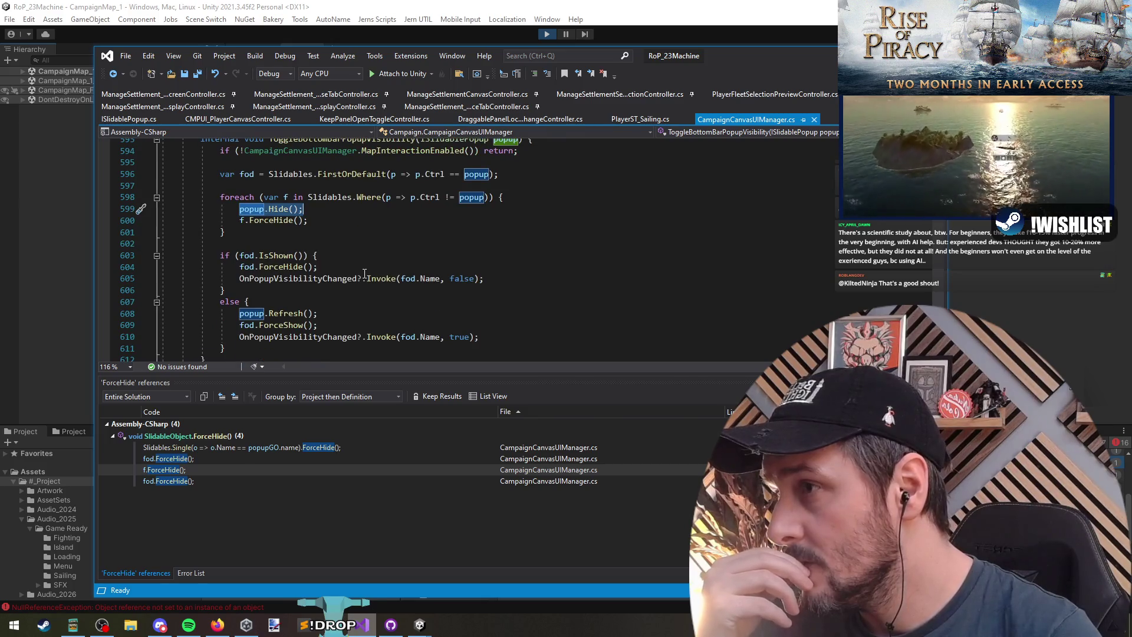
pyautogui.scroll(1, 365, 275)
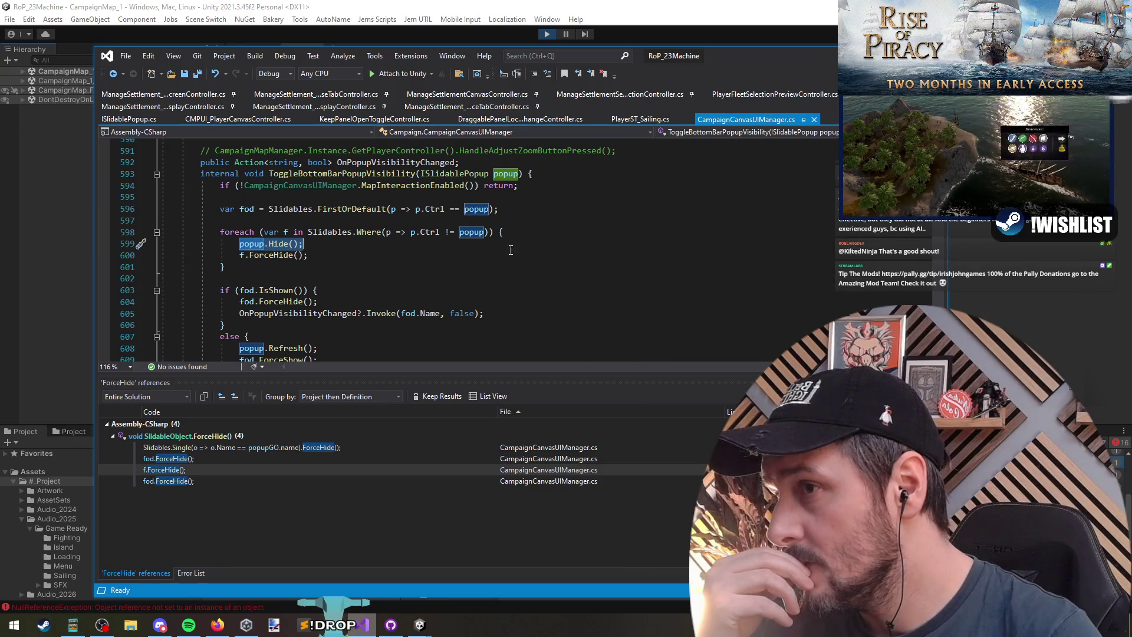
pyautogui.click(541, 234)
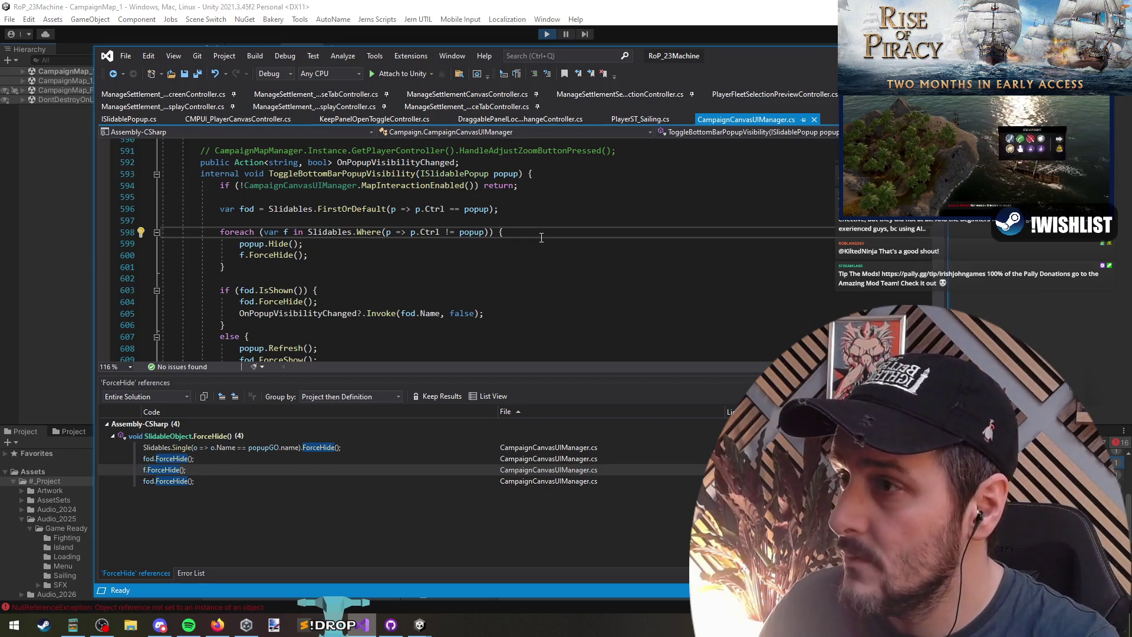
# Paste the lock-visibility check into the foreach loop, replacing return with continue
pyautogui.press('Return')
pyautogui.press('Tab')
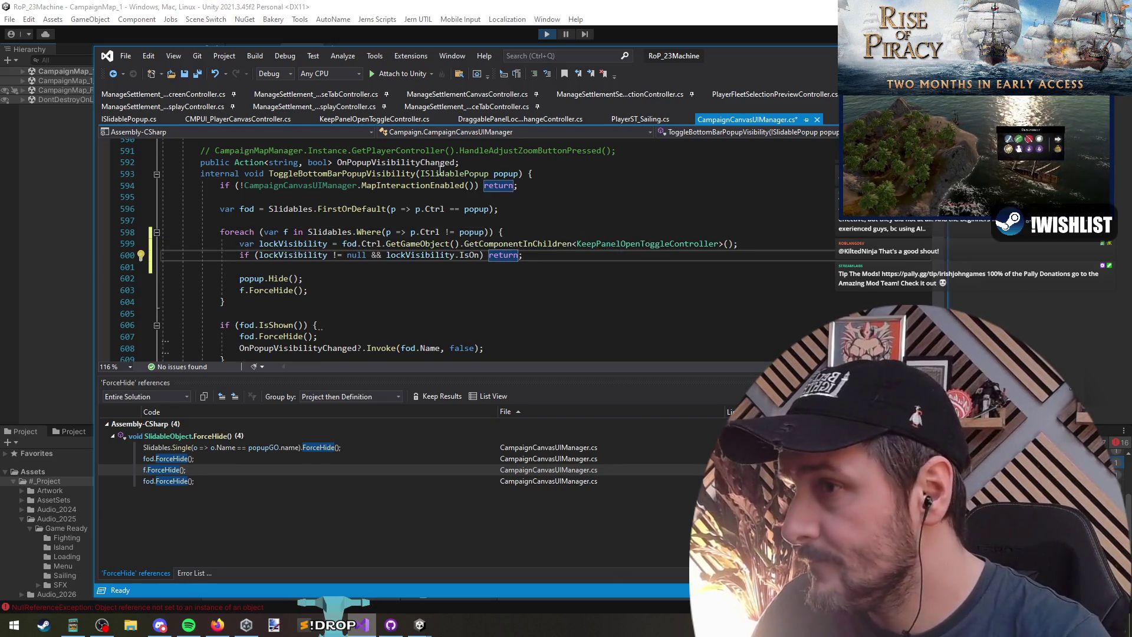
pyautogui.doubleClick(495, 255)
pyautogui.write('continue')
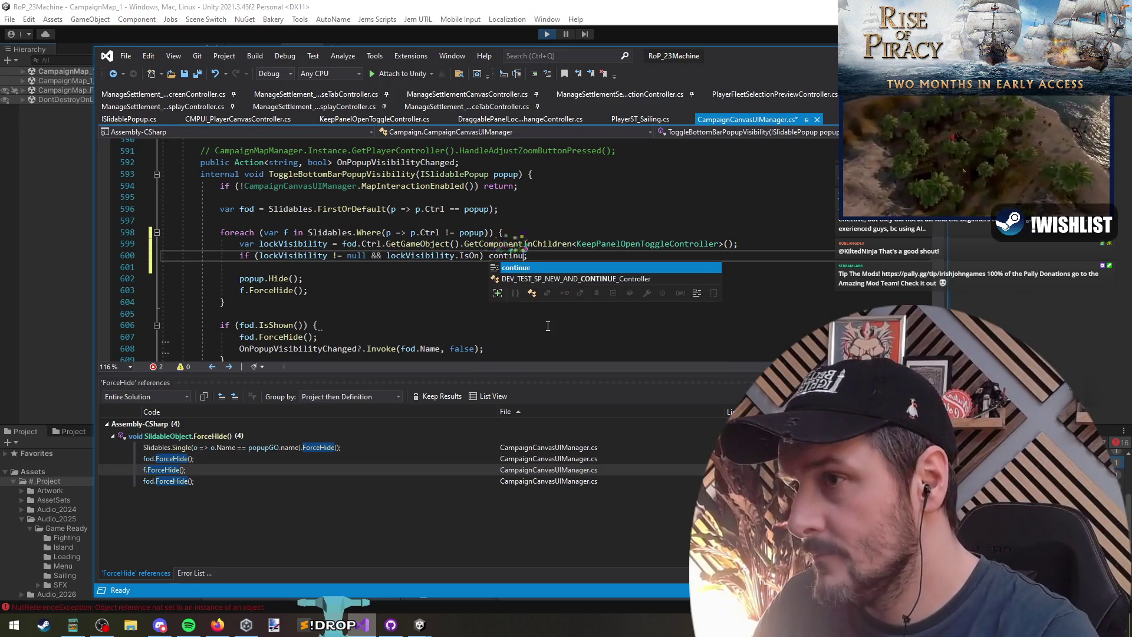
pyautogui.press('Down')
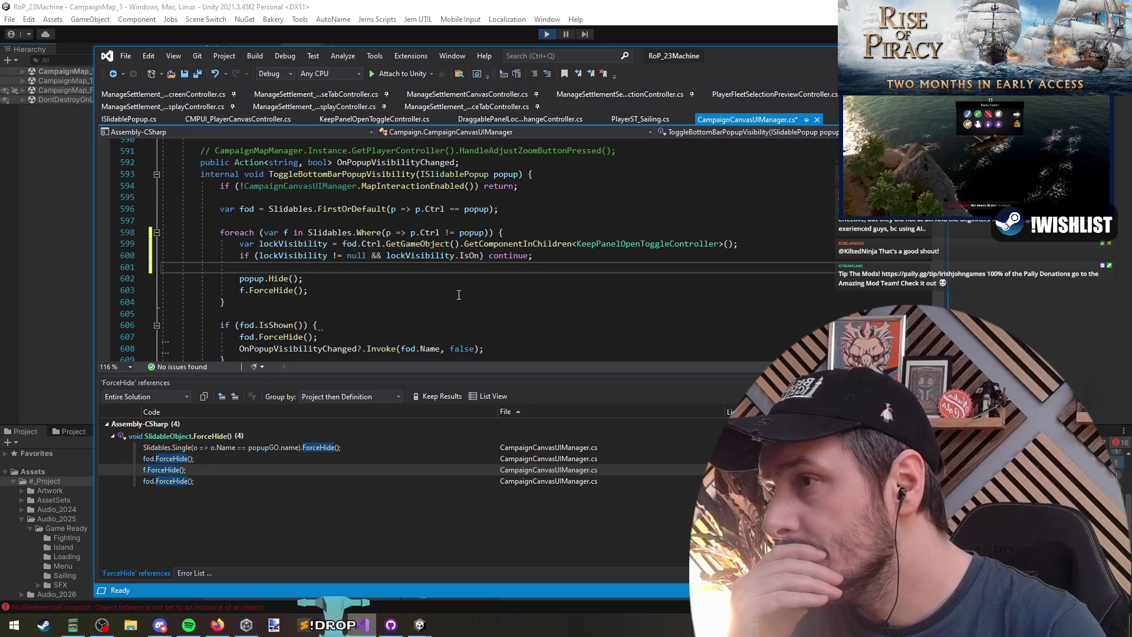
# Return to Unity and start Play mode to test the change
pyautogui.doubleClick(687, 243)
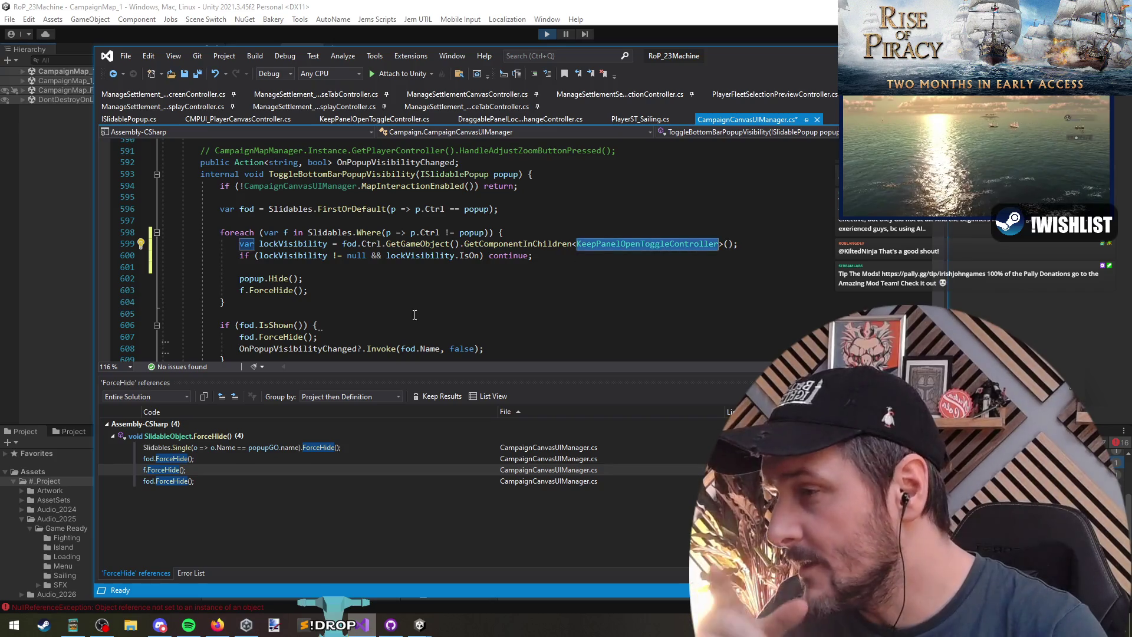
pyautogui.scroll(-1, 354, 265)
pyautogui.click(330, 261)
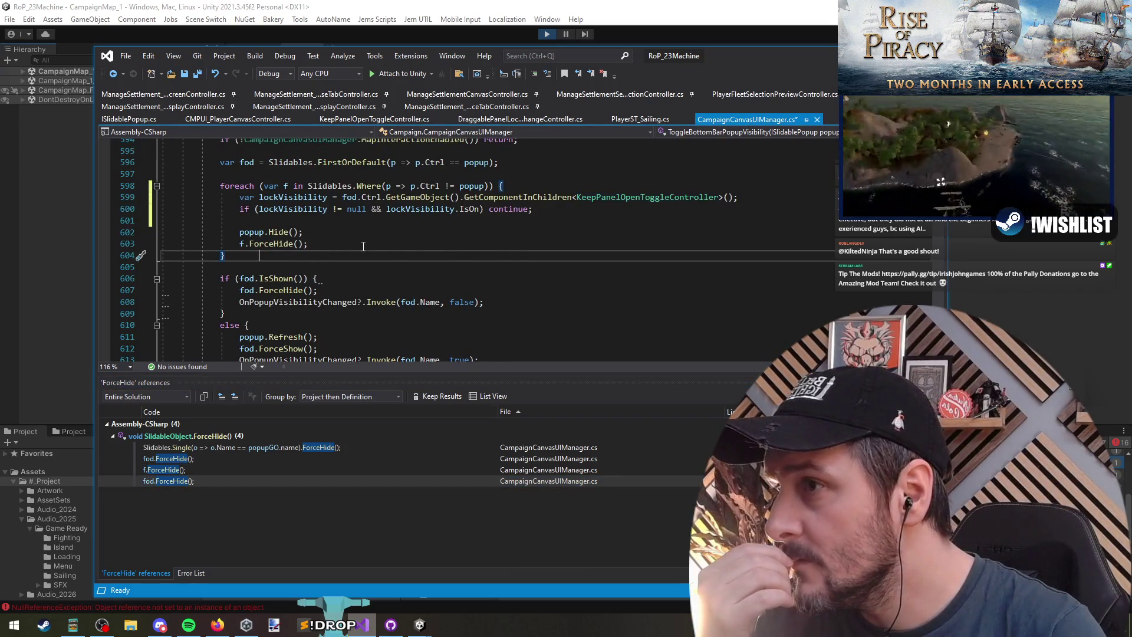
pyautogui.scroll(2, 364, 246)
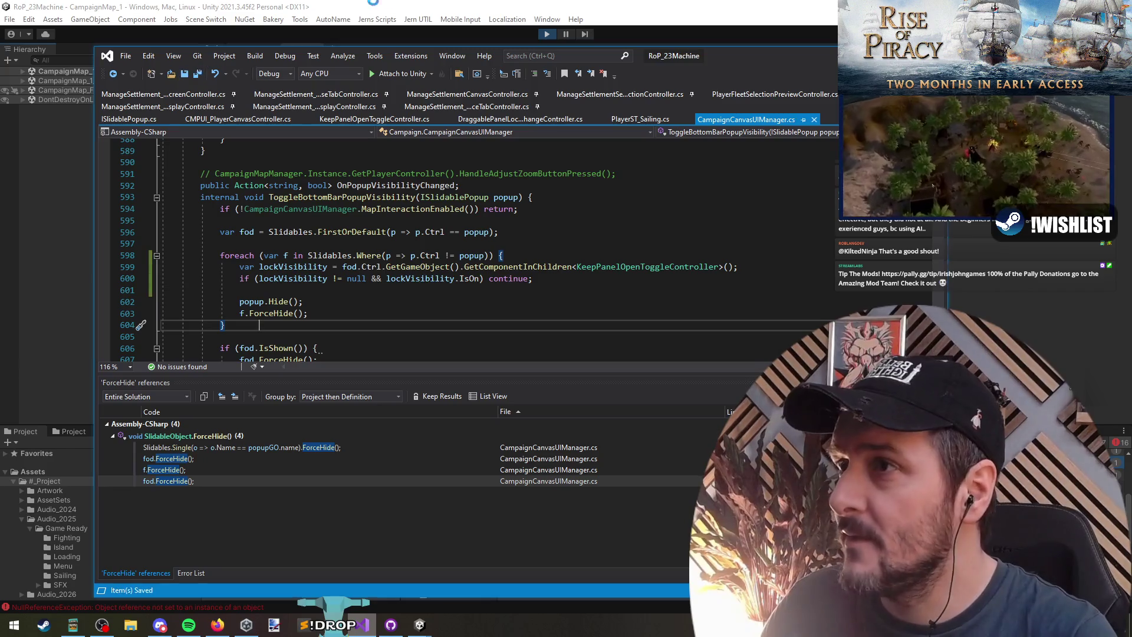
pyautogui.hotkey('alt', 'Tab')
pyautogui.click(547, 34)
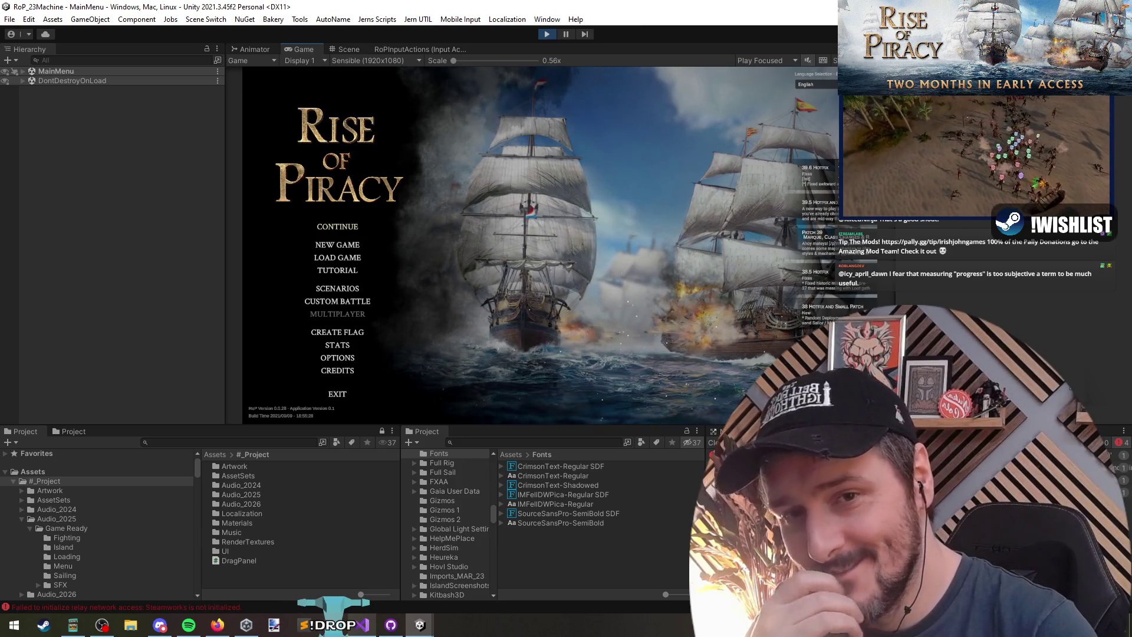
# Refocus the Unity editor and continue the saved game from the Rise of Piracy main menu
pyautogui.hotkey('alt', 'Tab')
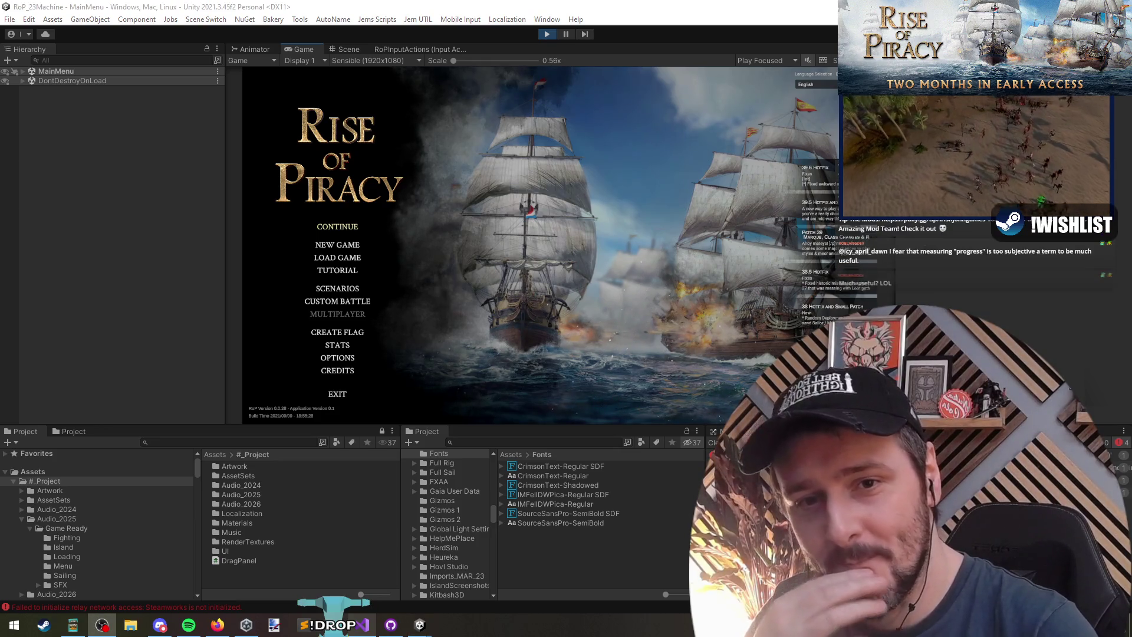
pyautogui.click(430, 189)
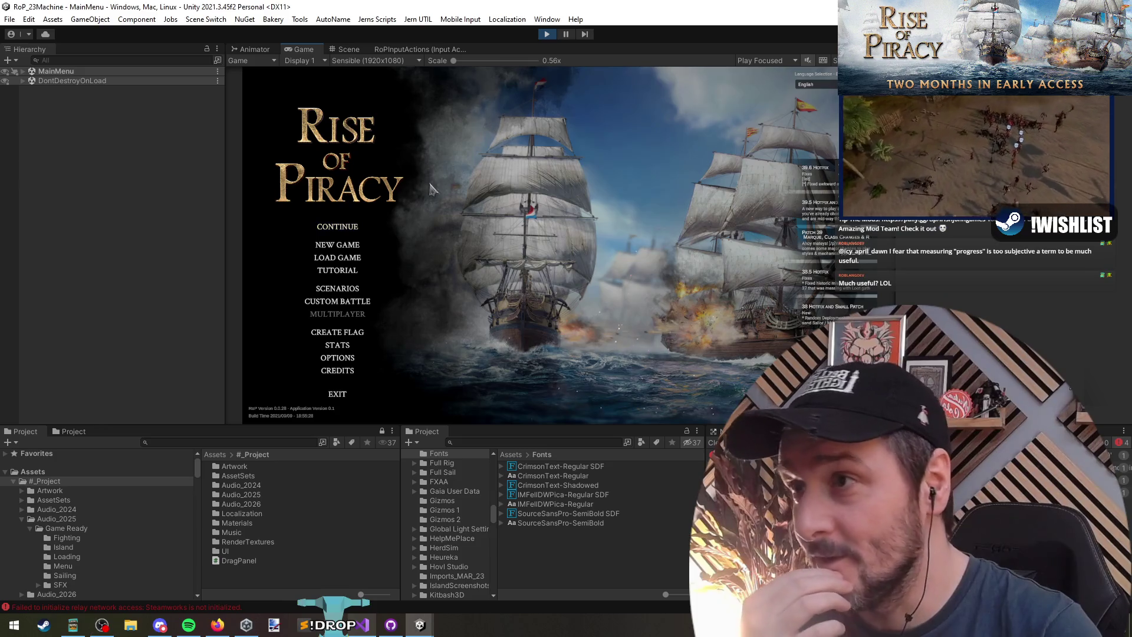
pyautogui.click(349, 229)
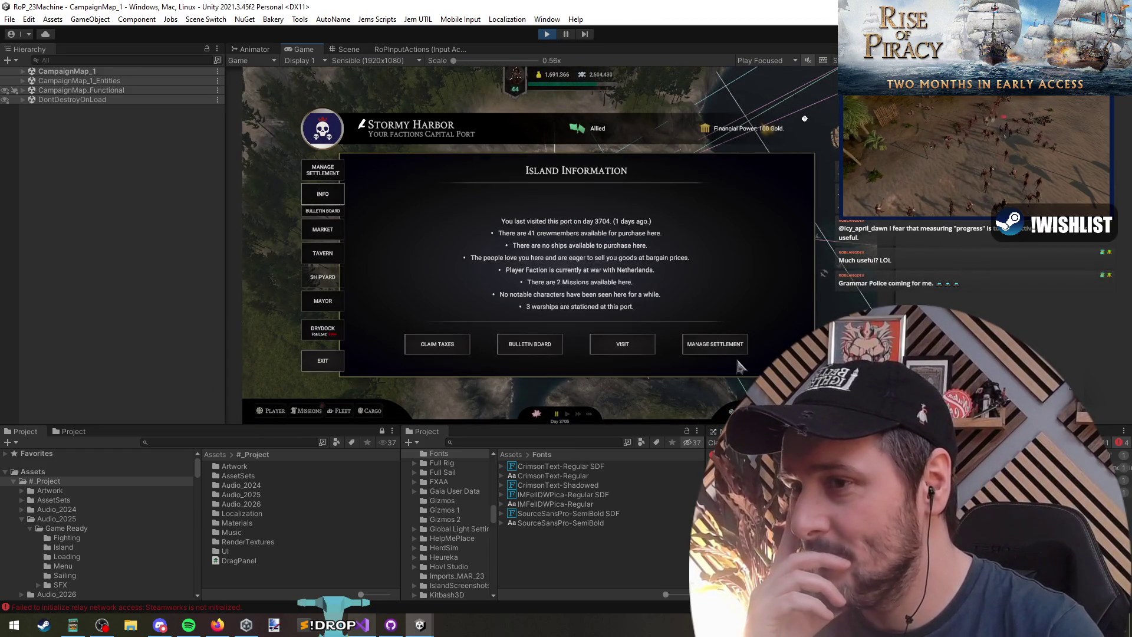
# Browse Stormy Harbor's Manage Settlement, Market, Missions and Info screens, then exit
pyautogui.click(322, 172)
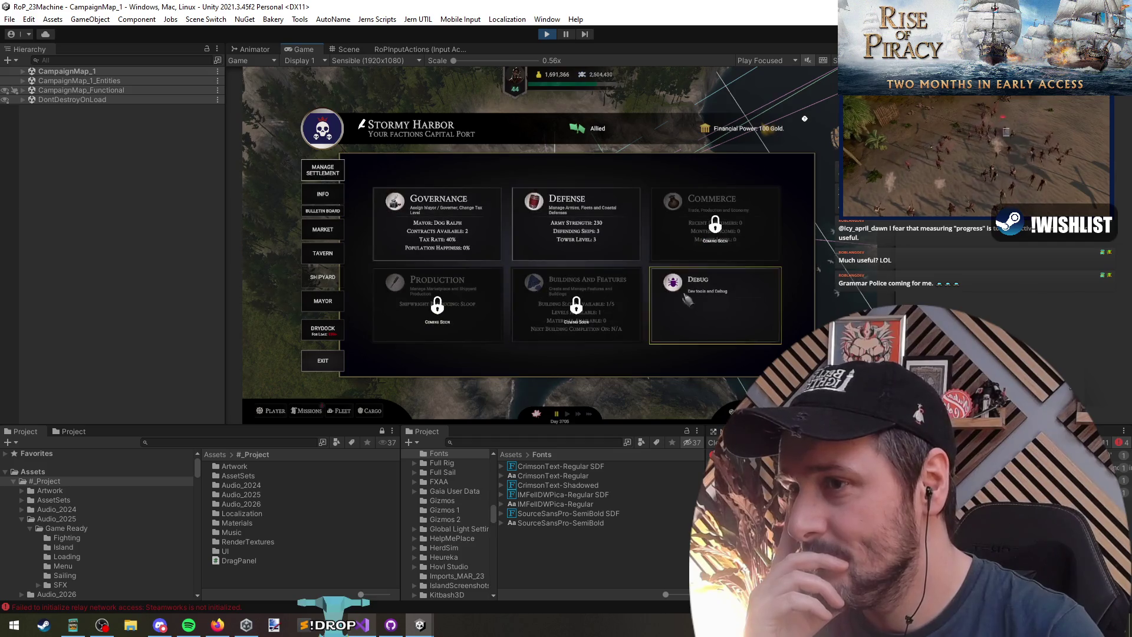
pyautogui.click(322, 194)
pyautogui.click(325, 230)
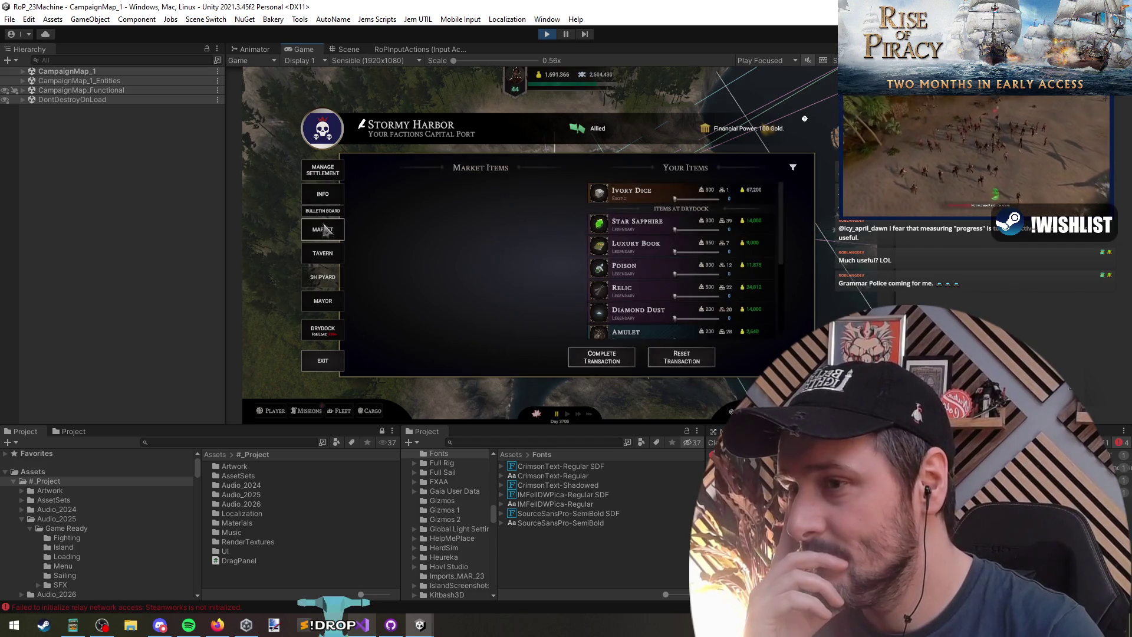
pyautogui.click(323, 211)
pyautogui.click(323, 195)
pyautogui.click(323, 172)
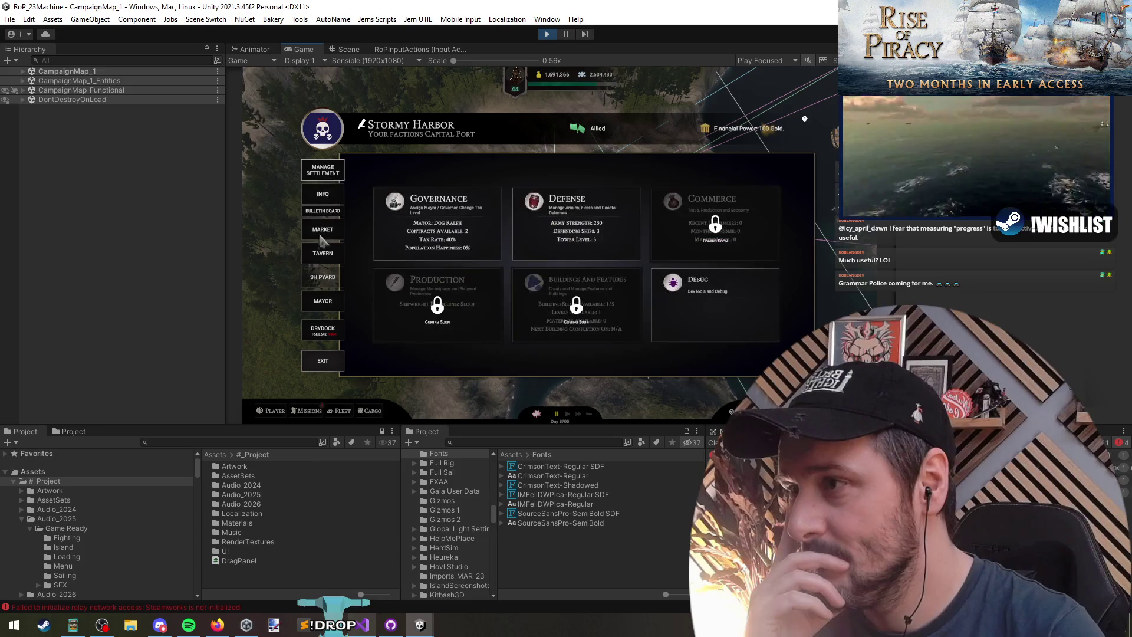
pyautogui.click(322, 358)
# Open the Player stats panel, then open and close Stormy Harbor's island information three times
pyautogui.click(271, 413)
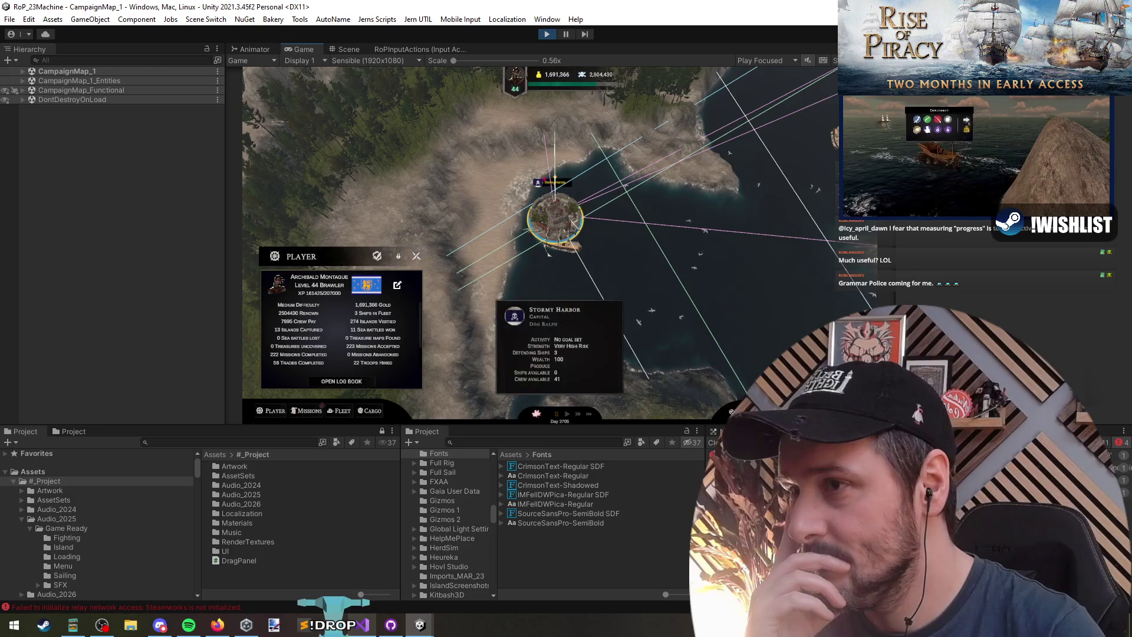
pyautogui.click(570, 225)
pyautogui.click(329, 361)
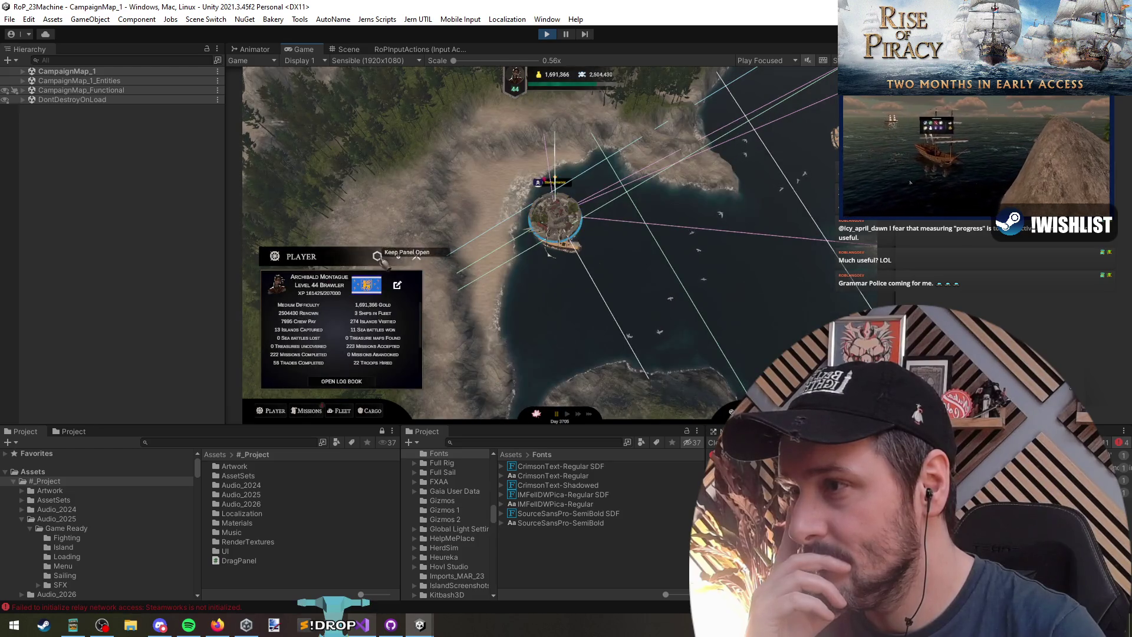
pyautogui.click(567, 222)
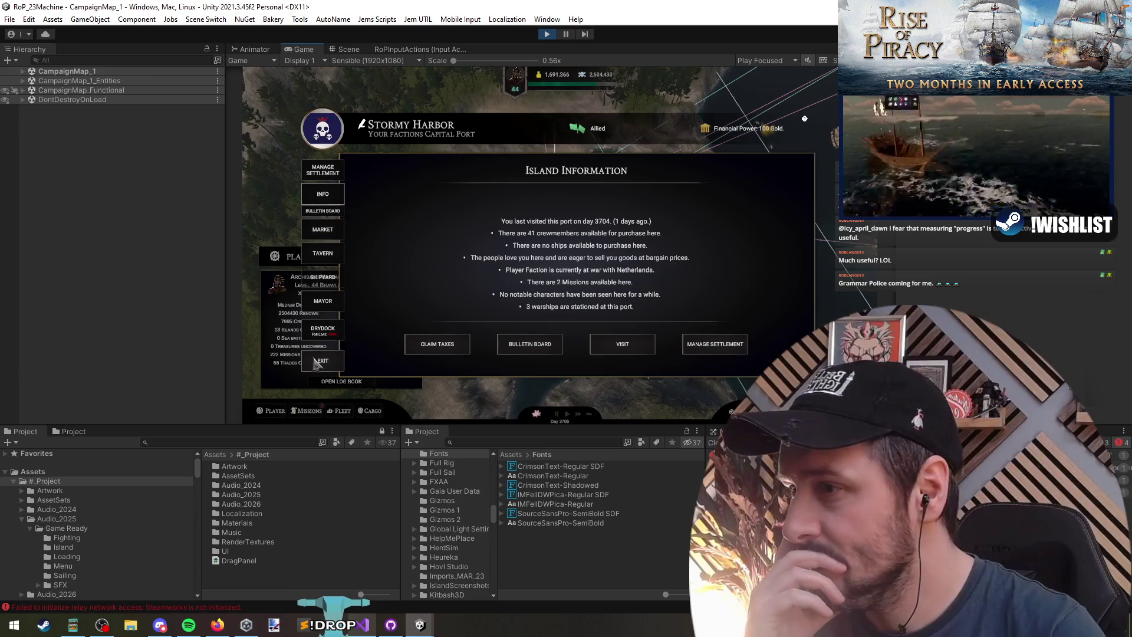
pyautogui.click(322, 361)
pyautogui.click(557, 219)
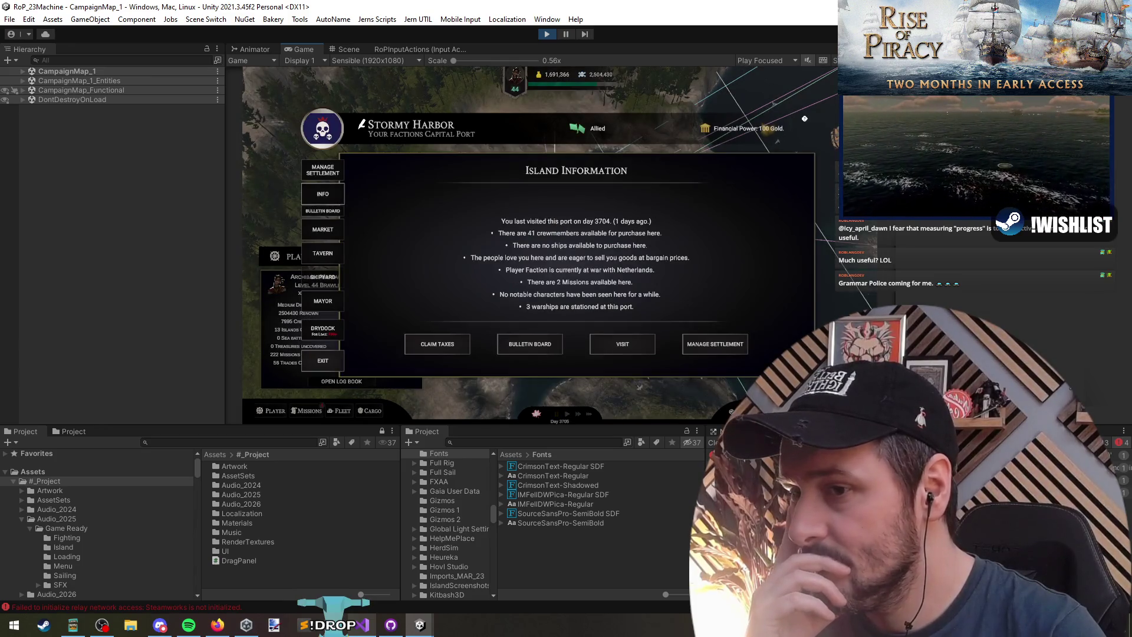
pyautogui.click(322, 364)
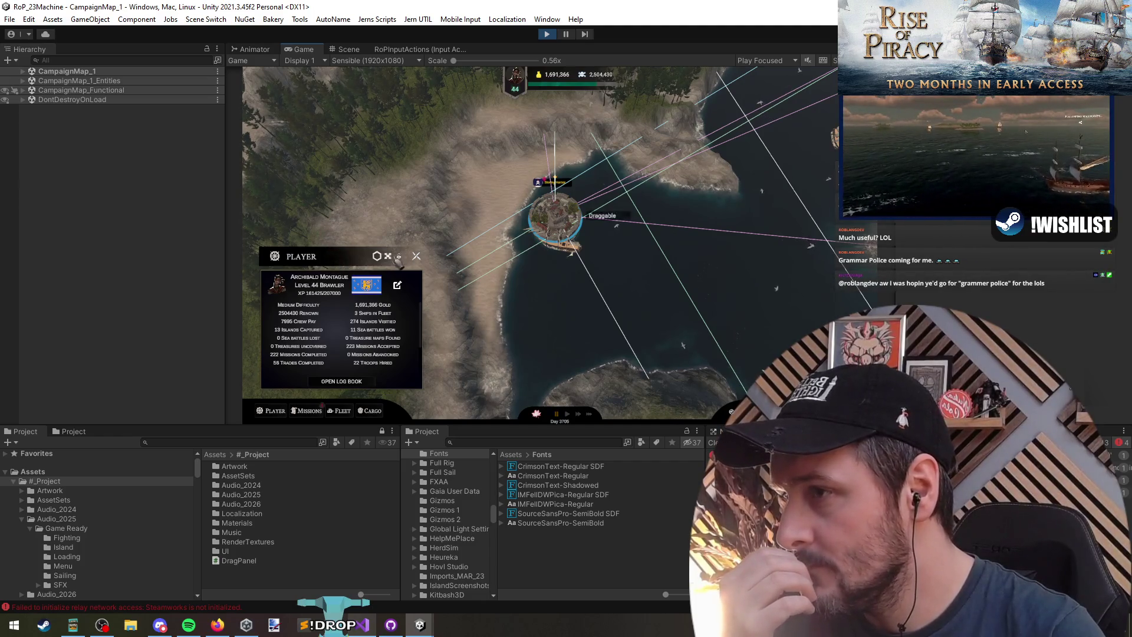
# Drag the Player panel upward and switch between the Missions and Player tabs
pyautogui.moveTo(330, 256); pyautogui.dragTo(333, 177)
pyautogui.click(309, 412)
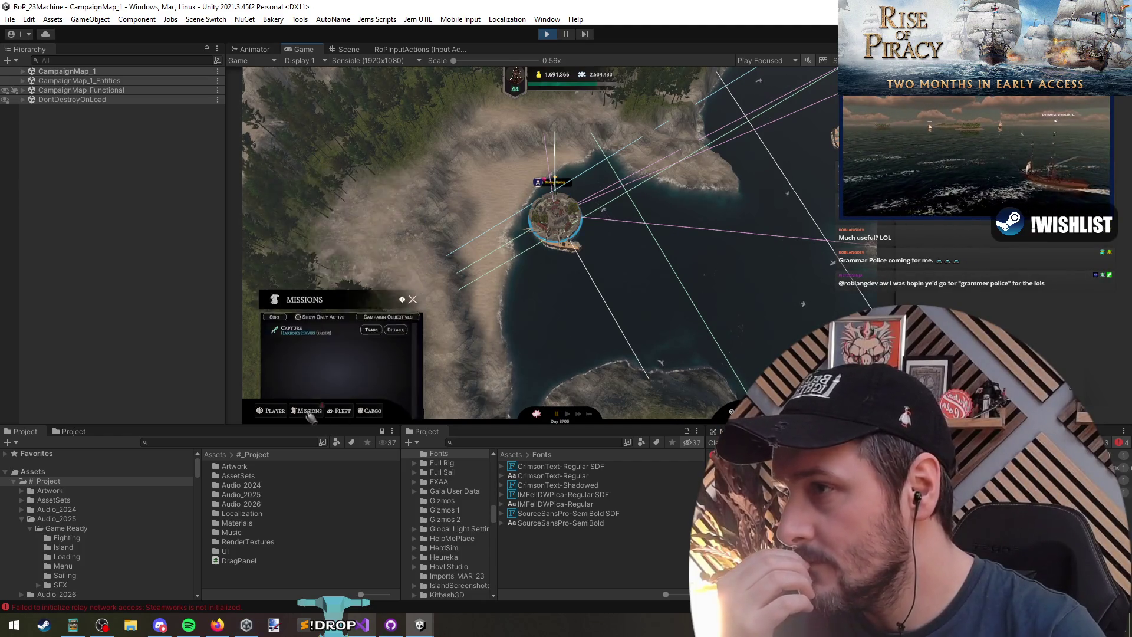
pyautogui.click(273, 411)
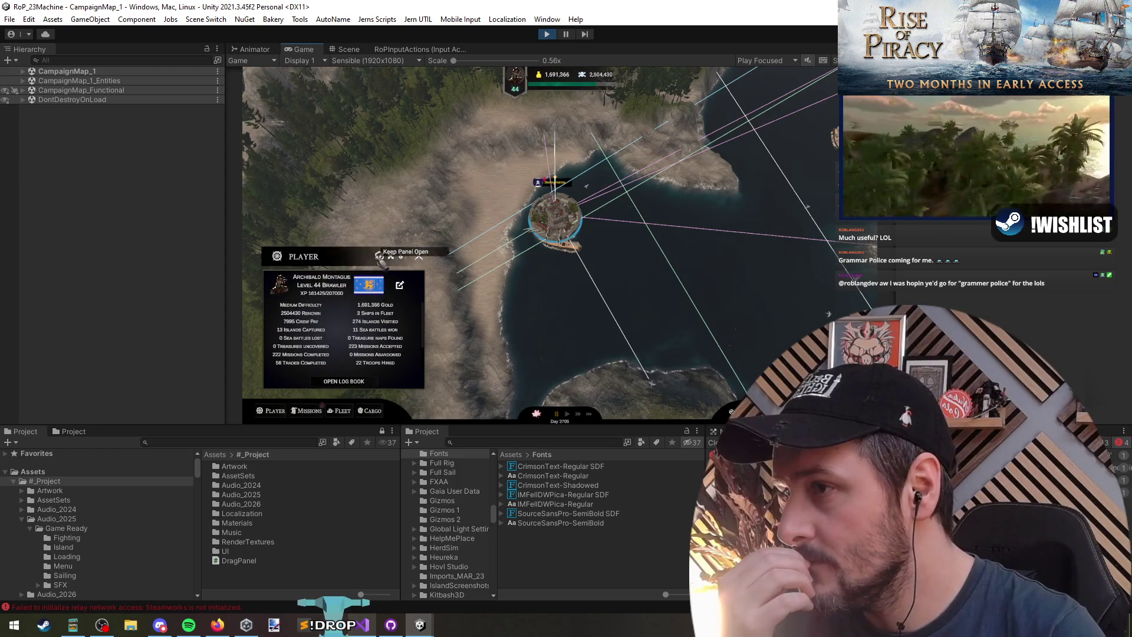
pyautogui.moveTo(400, 256); pyautogui.dragTo(401, 126)
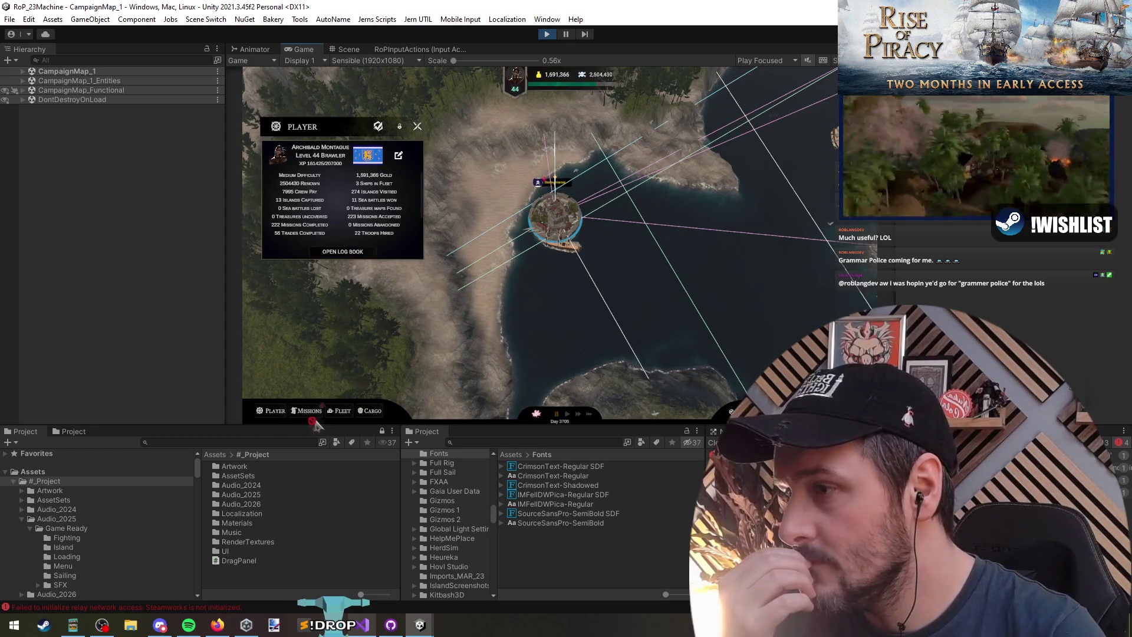
pyautogui.click(309, 411)
pyautogui.click(276, 411)
# Open the Fleet, Missions and Player panels and move Missions above the Player panel
pyautogui.moveTo(347, 263)
pyautogui.mouseDown()
pyautogui.moveTo(403, 278)
pyautogui.moveTo(479, 245)
pyautogui.moveTo(415, 119)
pyautogui.moveTo(352, 105)
pyautogui.mouseUp()
pyautogui.click(342, 412)
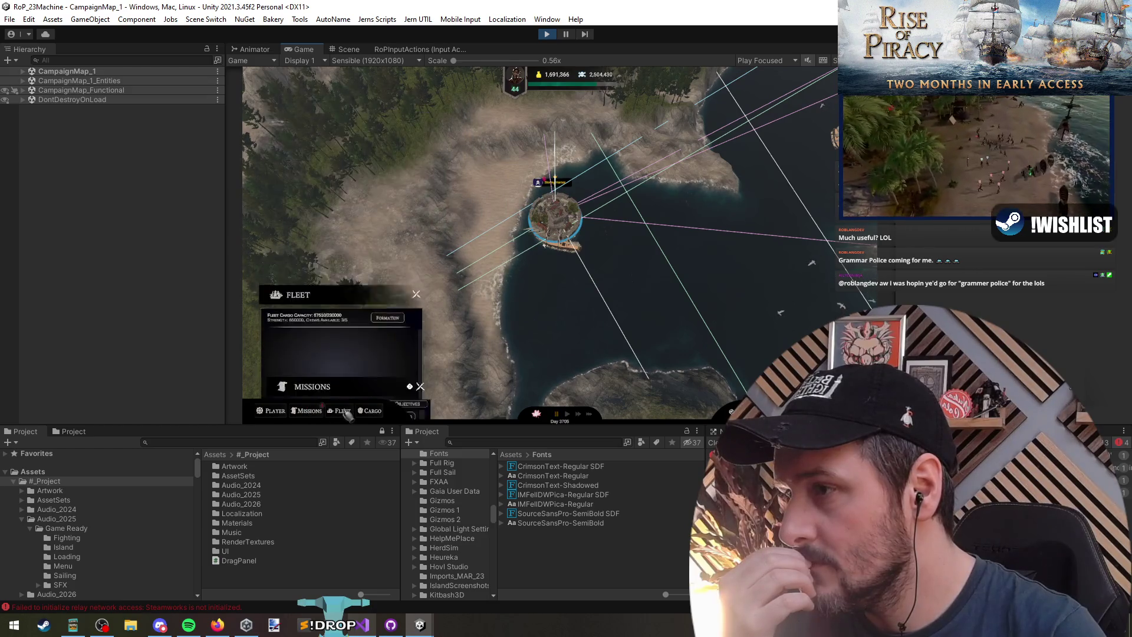
pyautogui.click(309, 413)
pyautogui.click(270, 413)
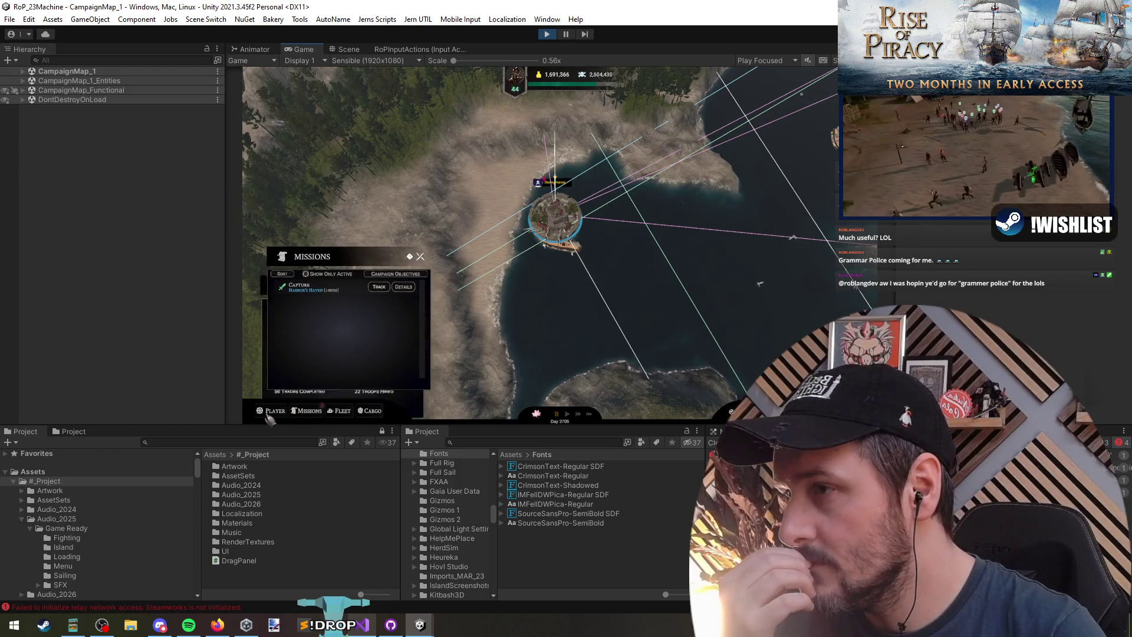
pyautogui.moveTo(352, 259)
pyautogui.mouseDown()
pyautogui.moveTo(408, 213)
pyautogui.moveTo(433, 145)
pyautogui.moveTo(384, 94)
pyautogui.moveTo(346, 99)
pyautogui.moveTo(347, 110)
pyautogui.mouseUp()
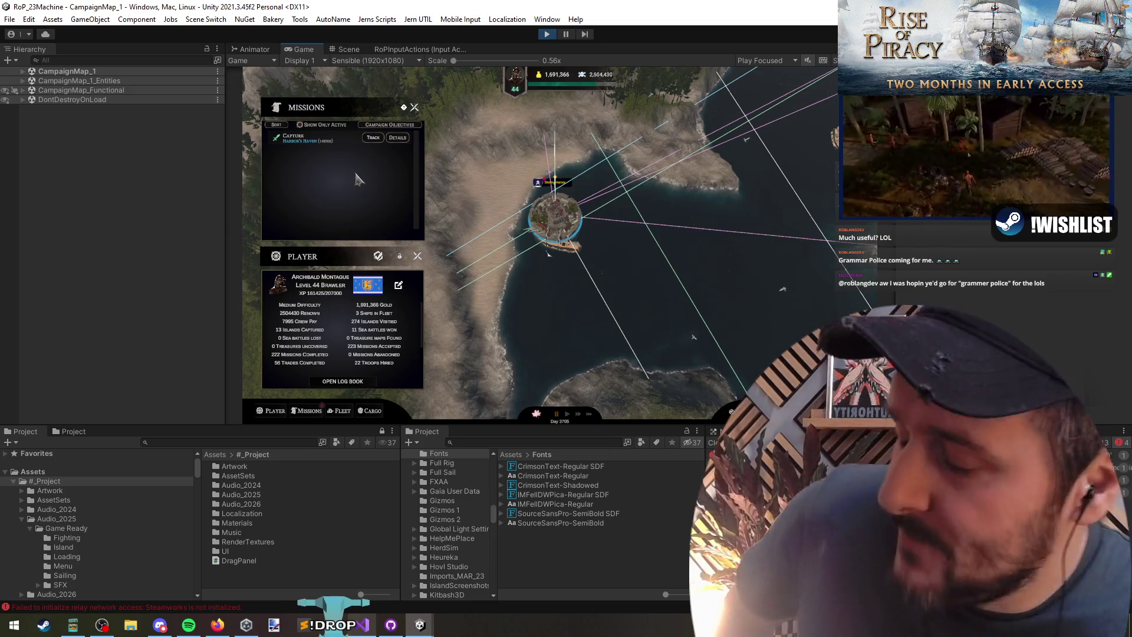
# Bring Visual Studio forward and look over lines 599–607 of ToggleBottomBarPopupVisibility
pyautogui.hotkey('alt', 'Tab')
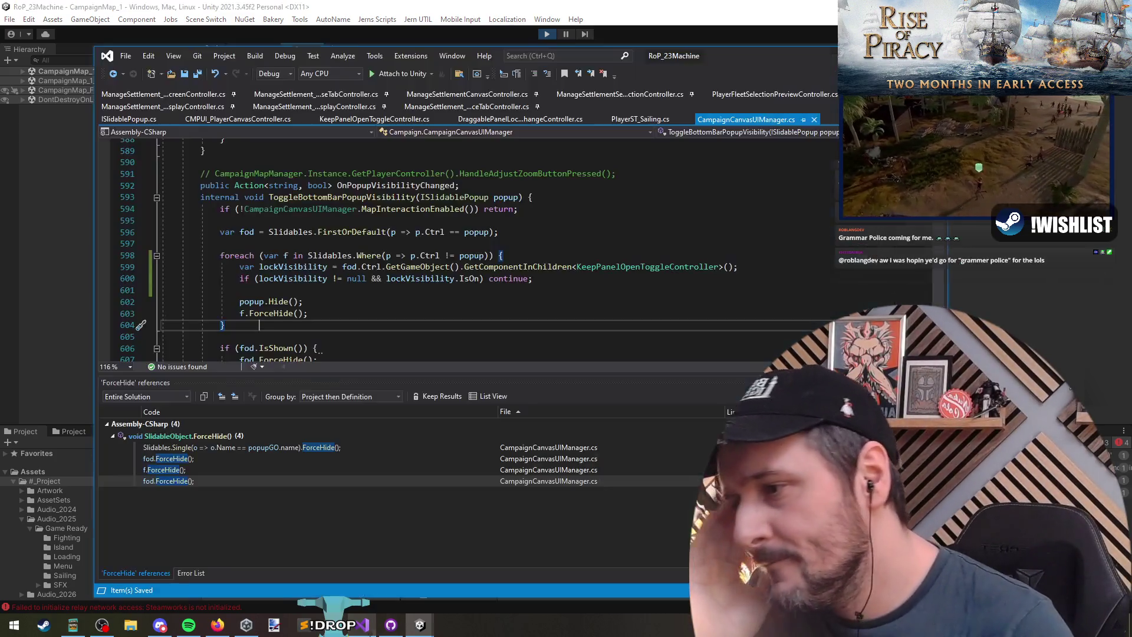
pyautogui.click(361, 283)
pyautogui.click(361, 288)
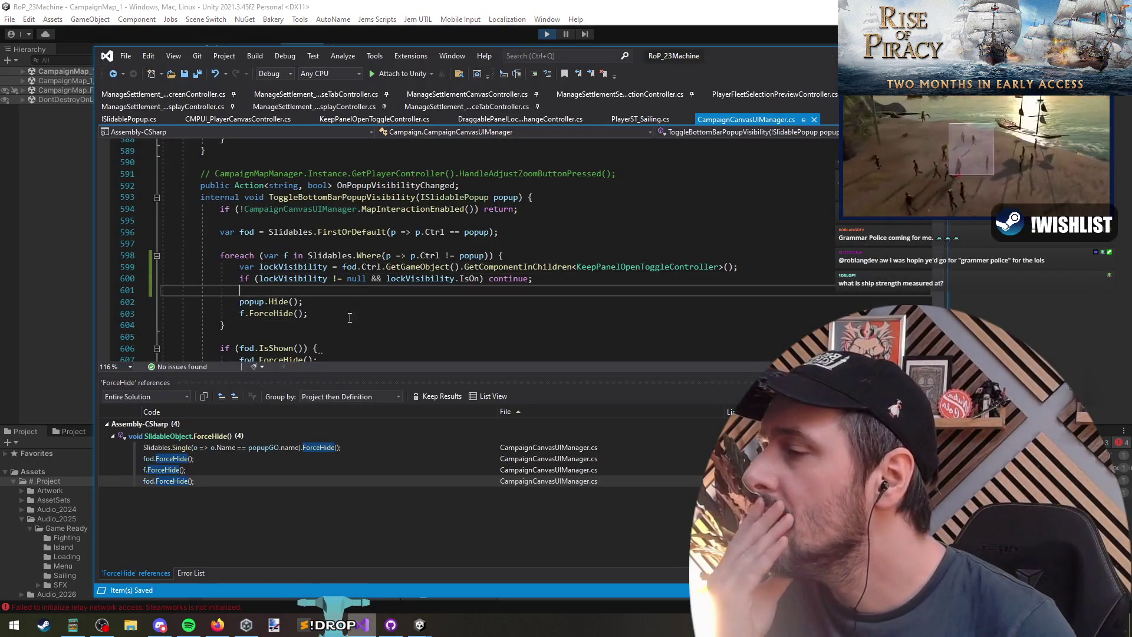
pyautogui.scroll(-2, 361, 287)
pyautogui.click(277, 287)
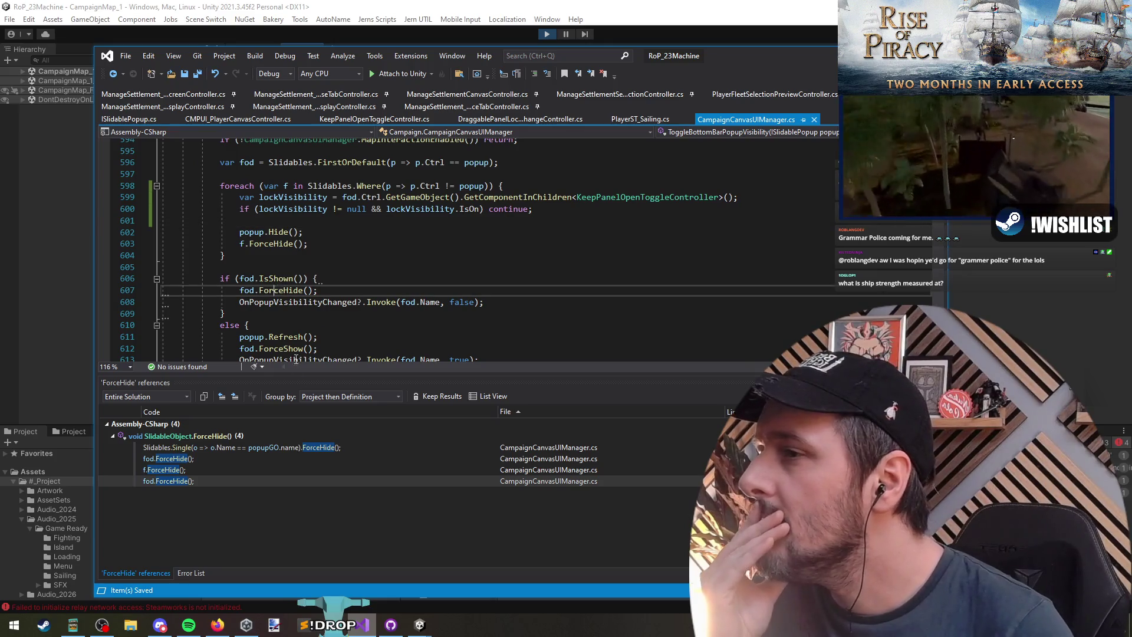
pyautogui.click(250, 279)
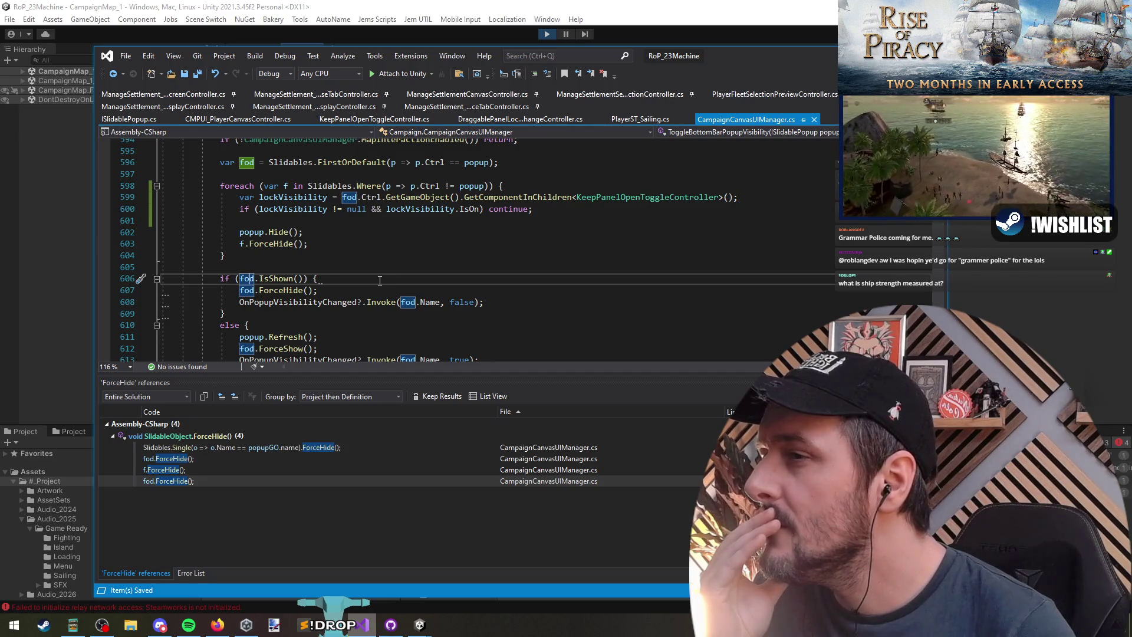
# Select the lock-check lines 599–600, then put the caret in ForceHide on line 603
pyautogui.scroll(-1, 379, 281)
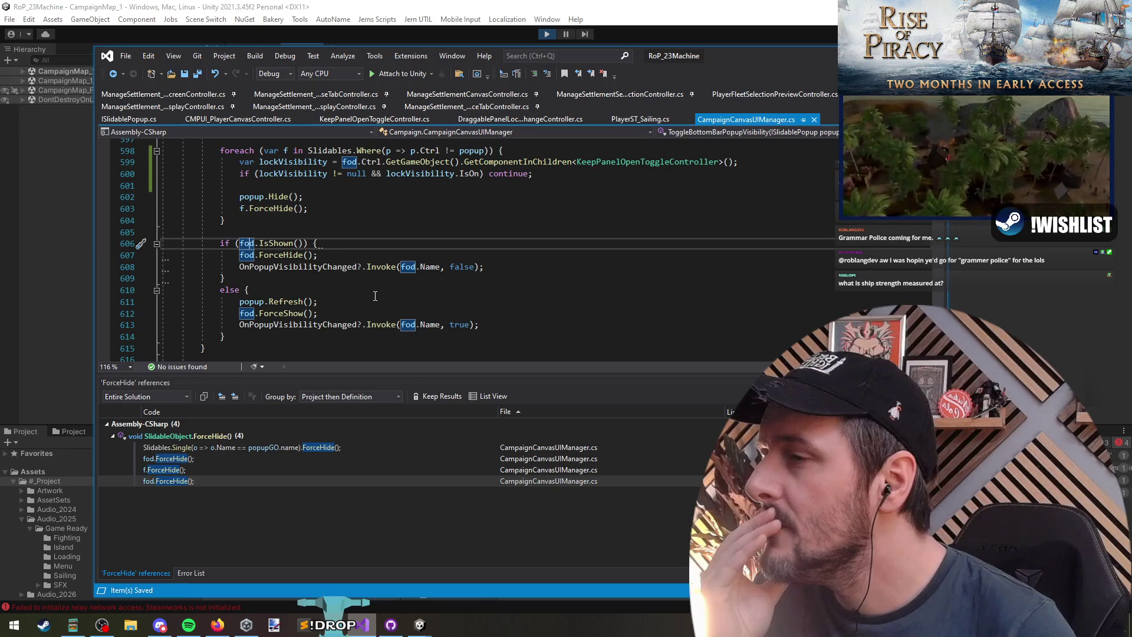
pyautogui.scroll(3, 376, 296)
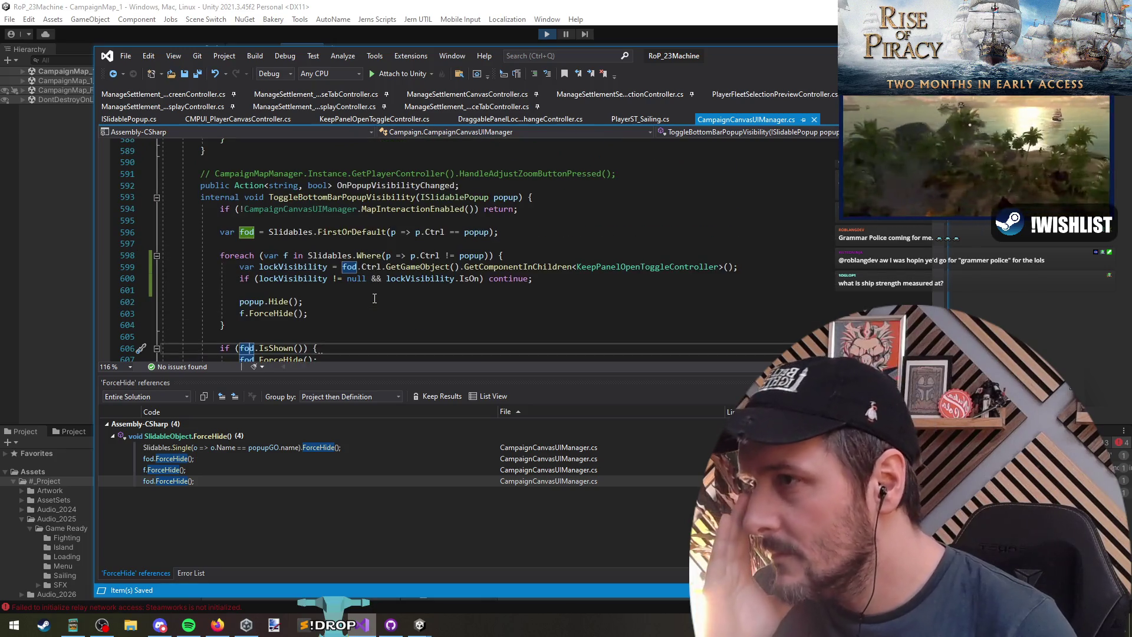
pyautogui.scroll(-1, 375, 299)
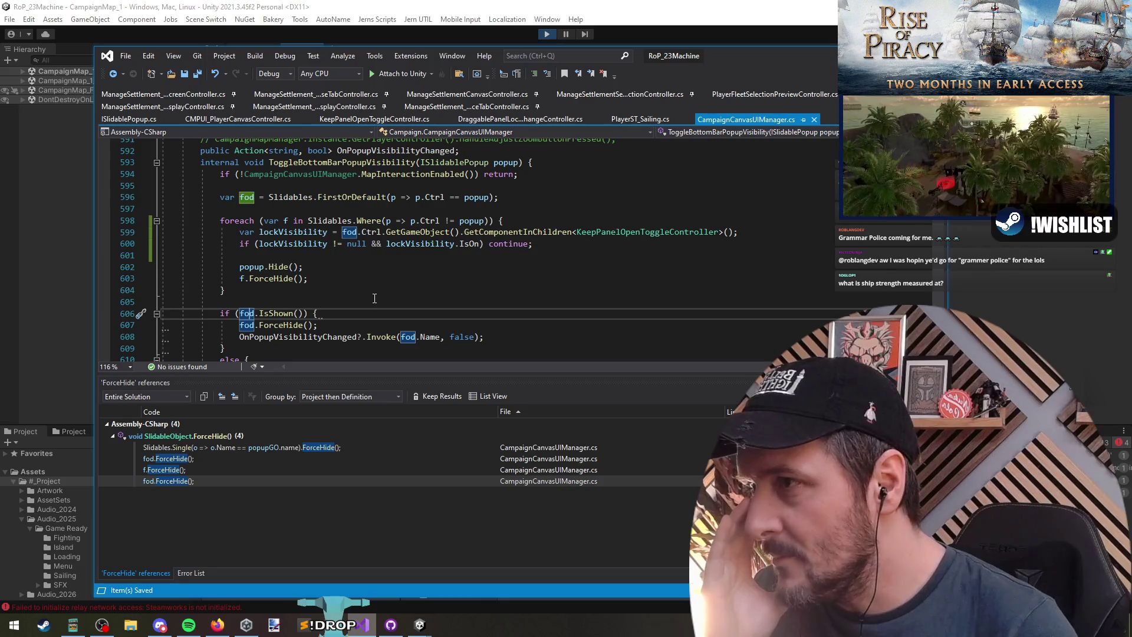
pyautogui.moveTo(303, 236)
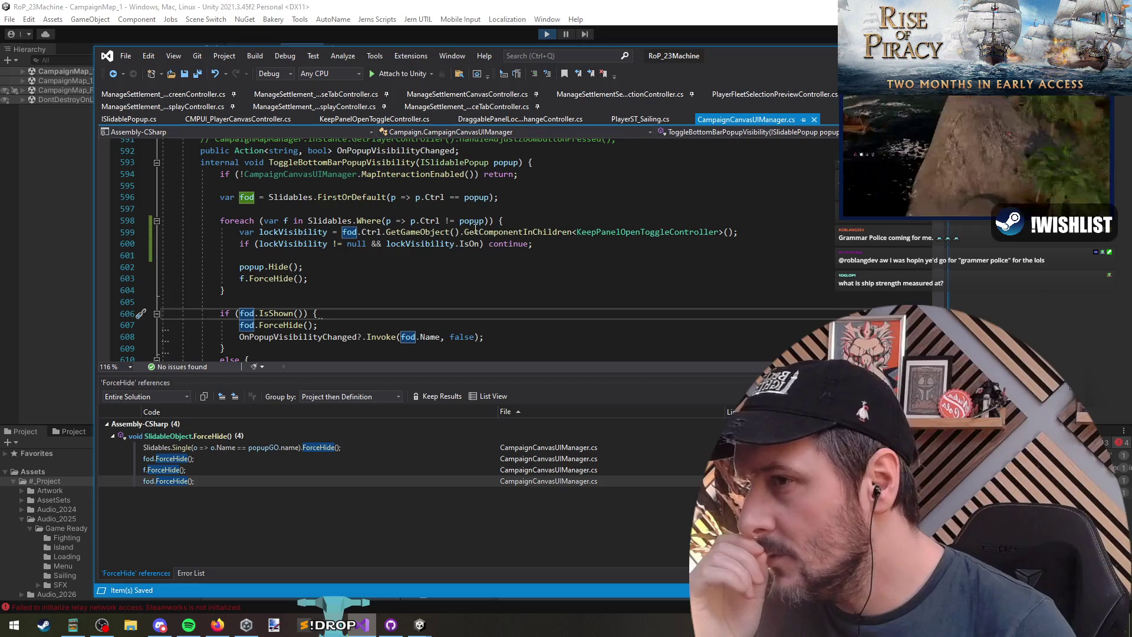
pyautogui.moveTo(532, 244); pyautogui.dragTo(128, 228)
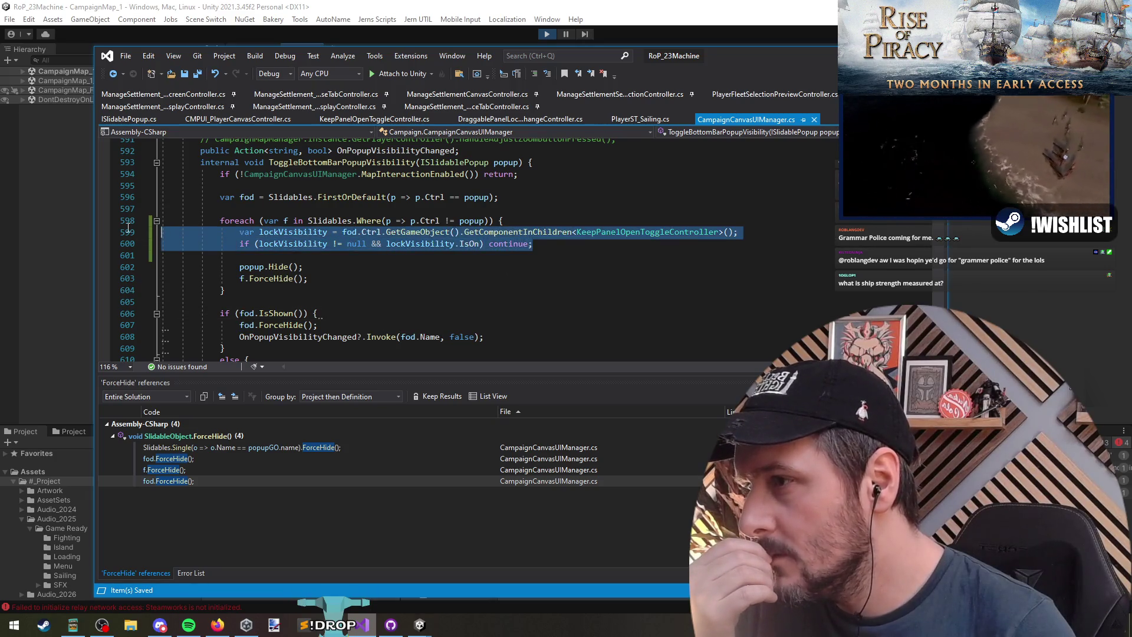
pyautogui.click(275, 279)
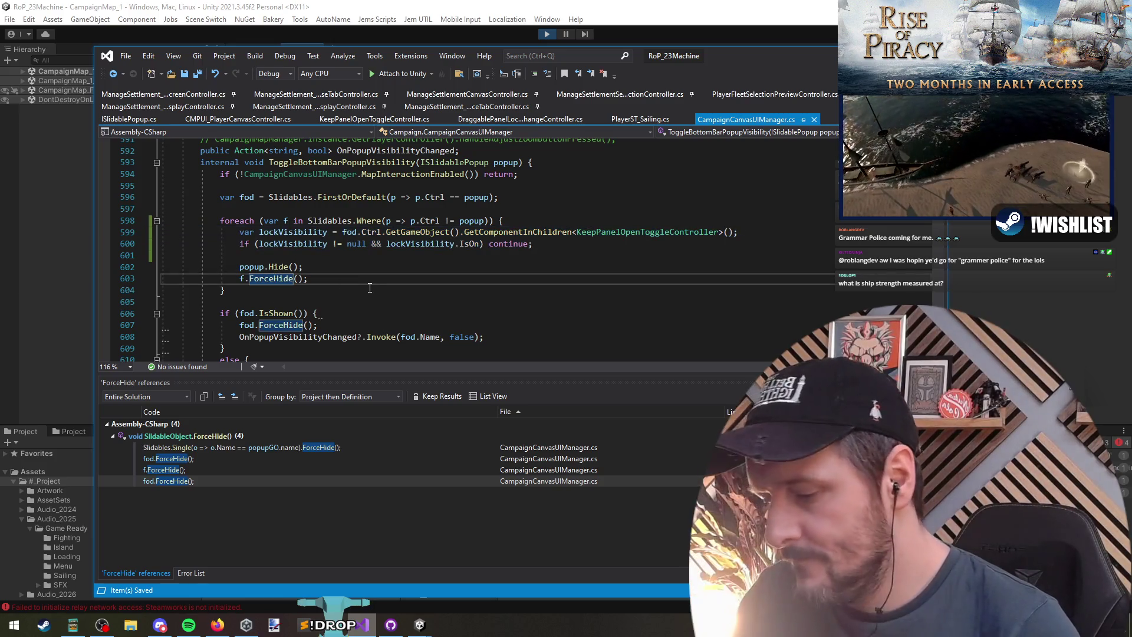
# Find all references to ForceHide and jump to the f.ForceHide() call on line 603
pyautogui.press('F12')
pyautogui.rightClick(323, 252)
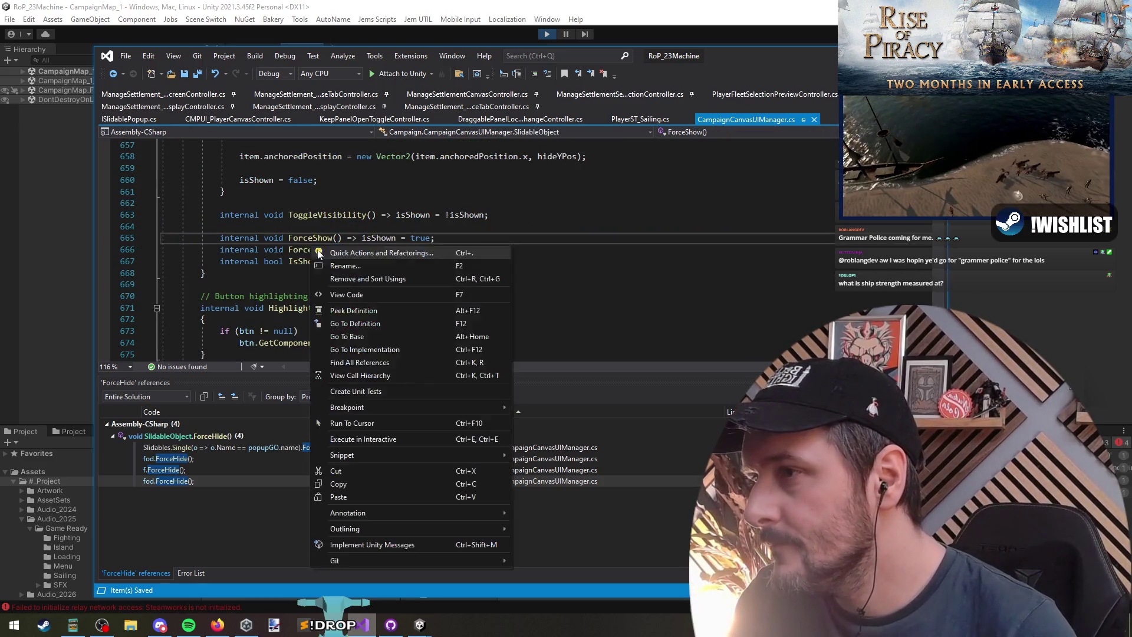
pyautogui.press('Escape')
pyautogui.rightClick(323, 253)
pyautogui.click(389, 370)
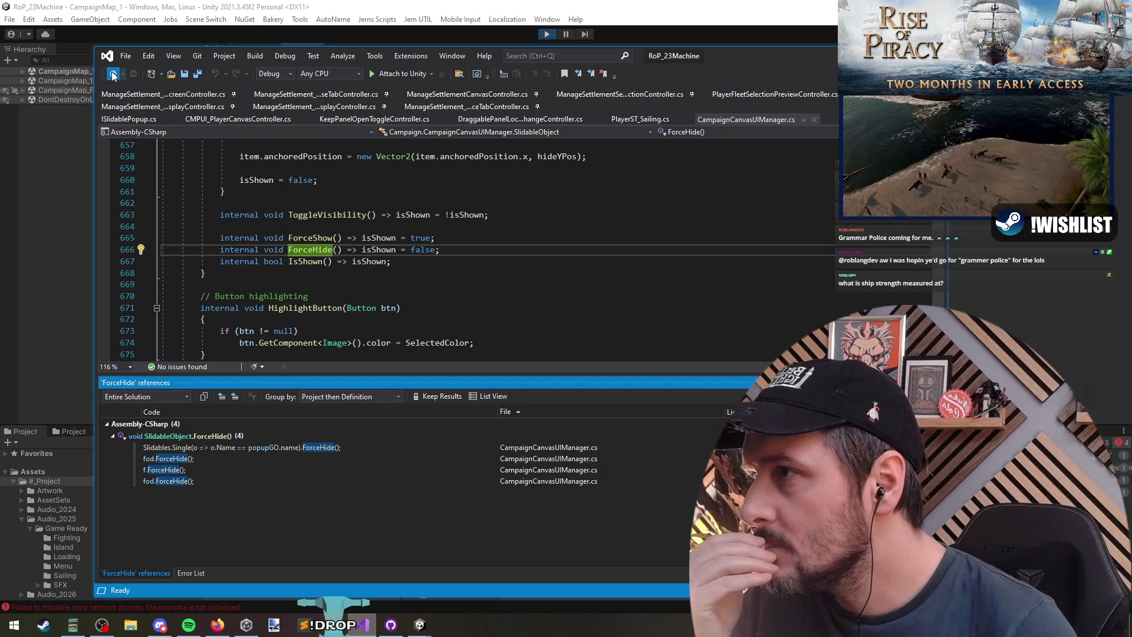
pyautogui.press('F8')
pyautogui.press('F8')
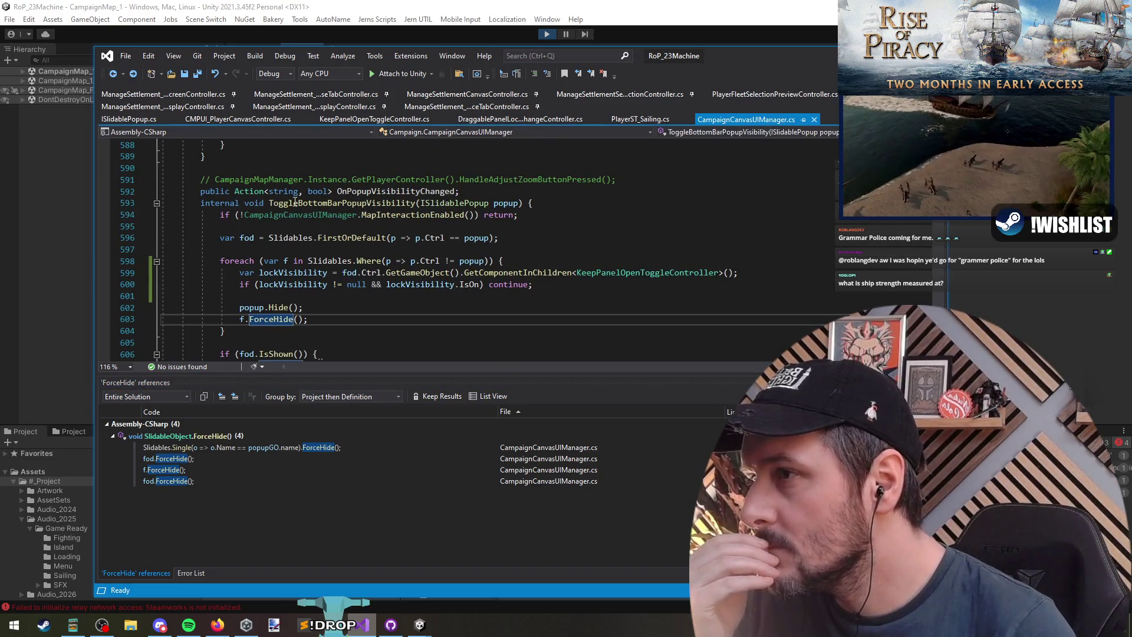
# Select Hide in the popup.Hide() call on line 602
pyautogui.click(300, 202)
pyautogui.scroll(-2, 325, 265)
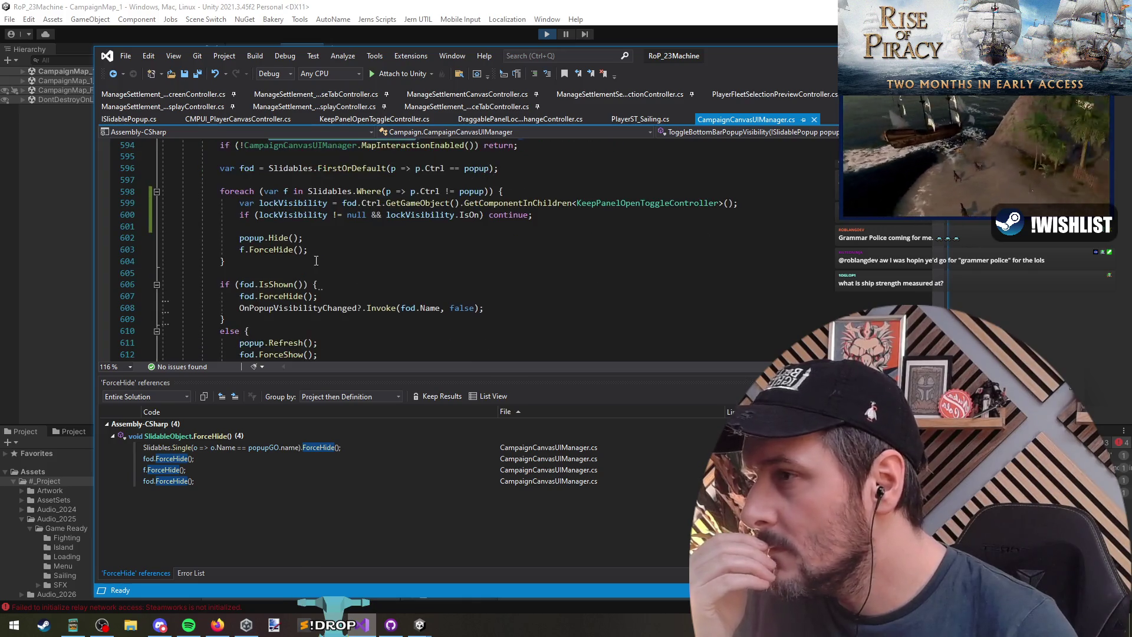
pyautogui.click(279, 237)
pyautogui.doubleClick(280, 239)
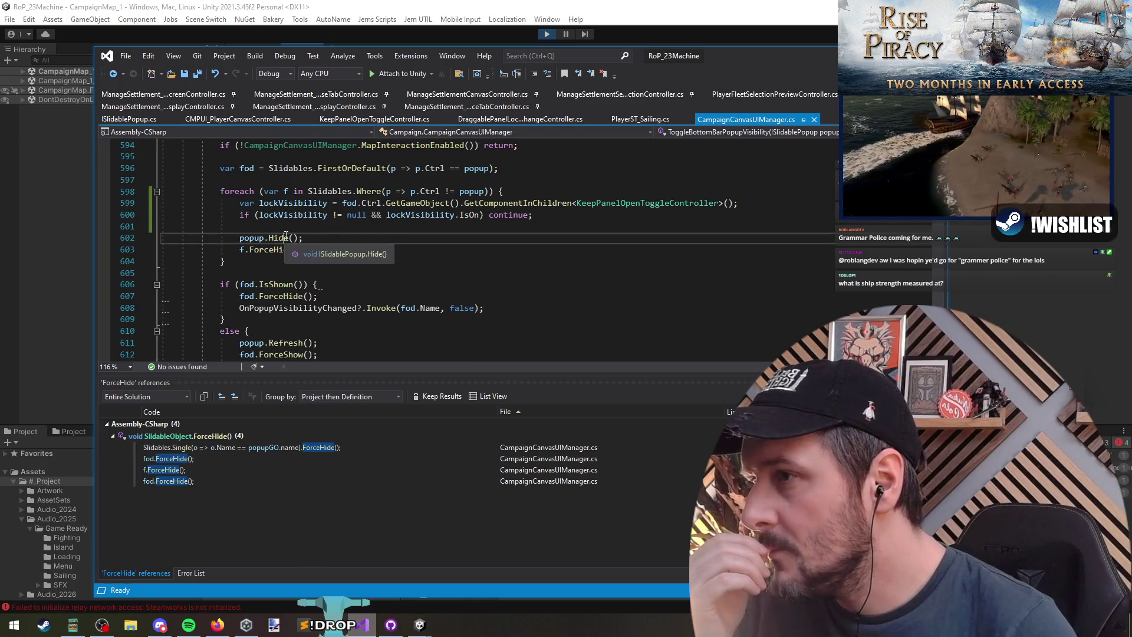
# List all seven Hide() implementations and inspect the Player and Fleet canvas versions
pyautogui.hotkey('ctrl', 'F12')
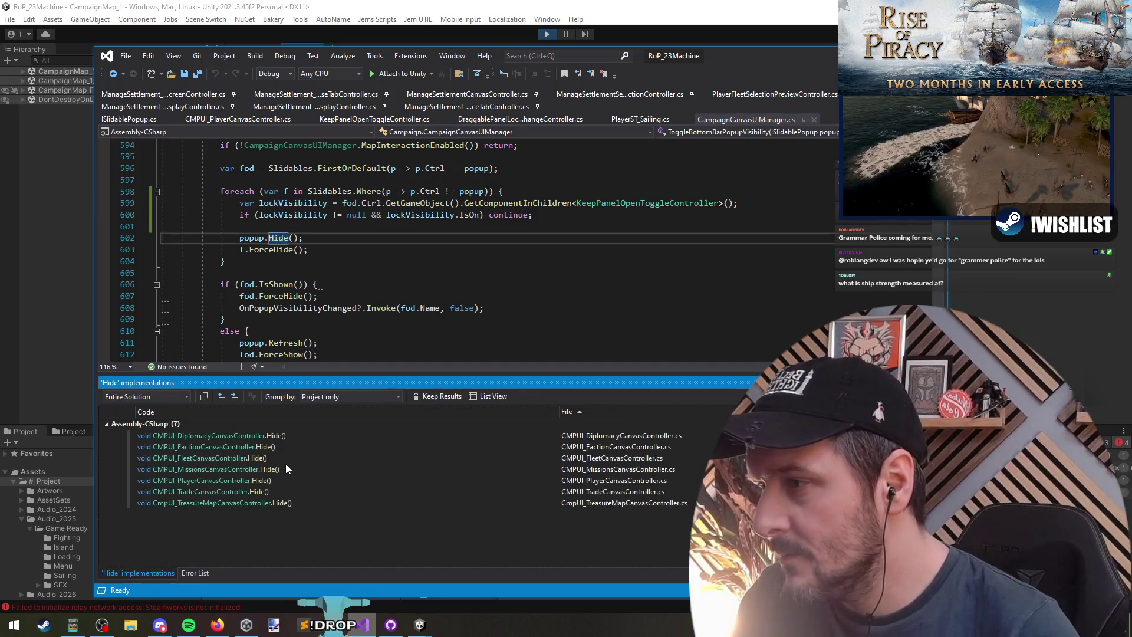
pyautogui.doubleClick(190, 481)
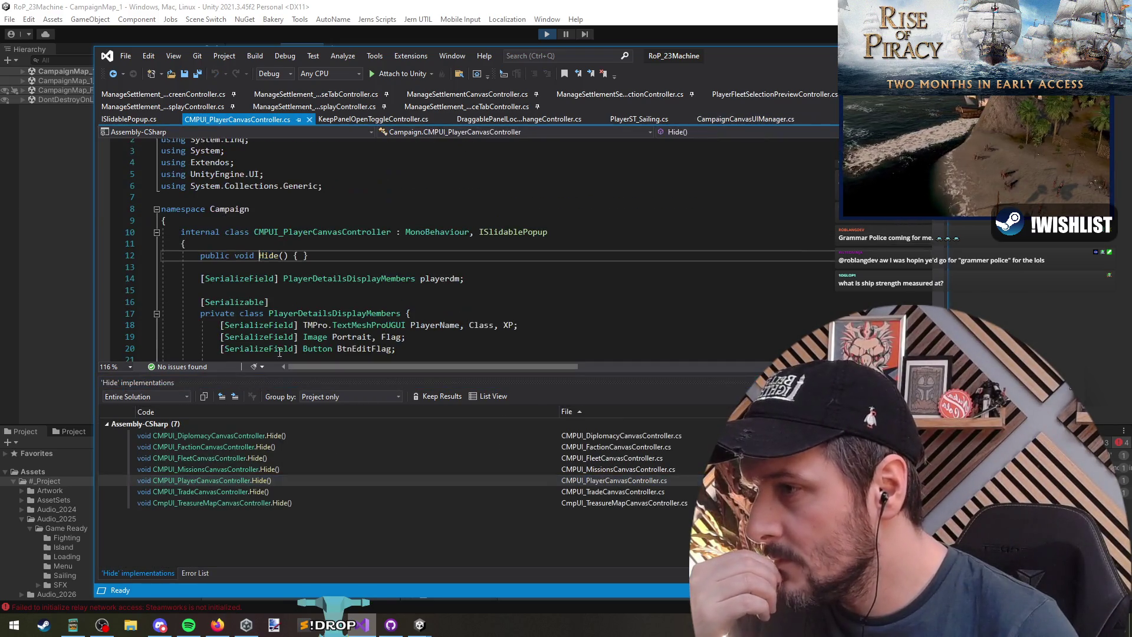
pyautogui.click(275, 459)
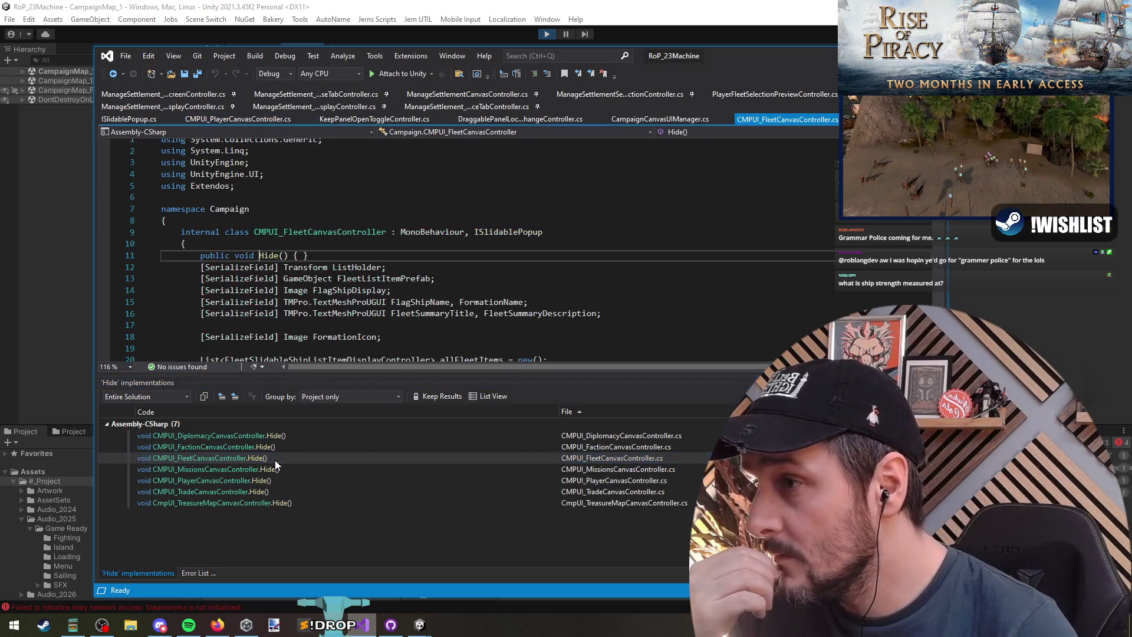
# Return to the popup.Hide() call and review the loop around f.ForceHide()
pyautogui.click(118, 76)
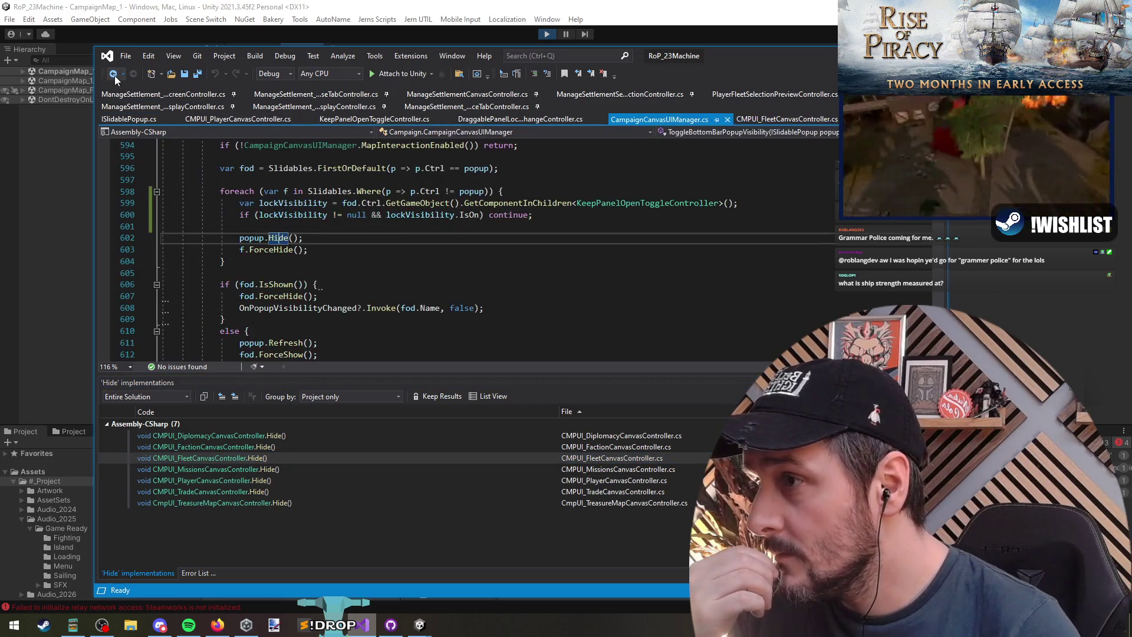
pyautogui.click(358, 248)
pyautogui.scroll(-4, 378, 277)
pyautogui.scroll(4, 400, 303)
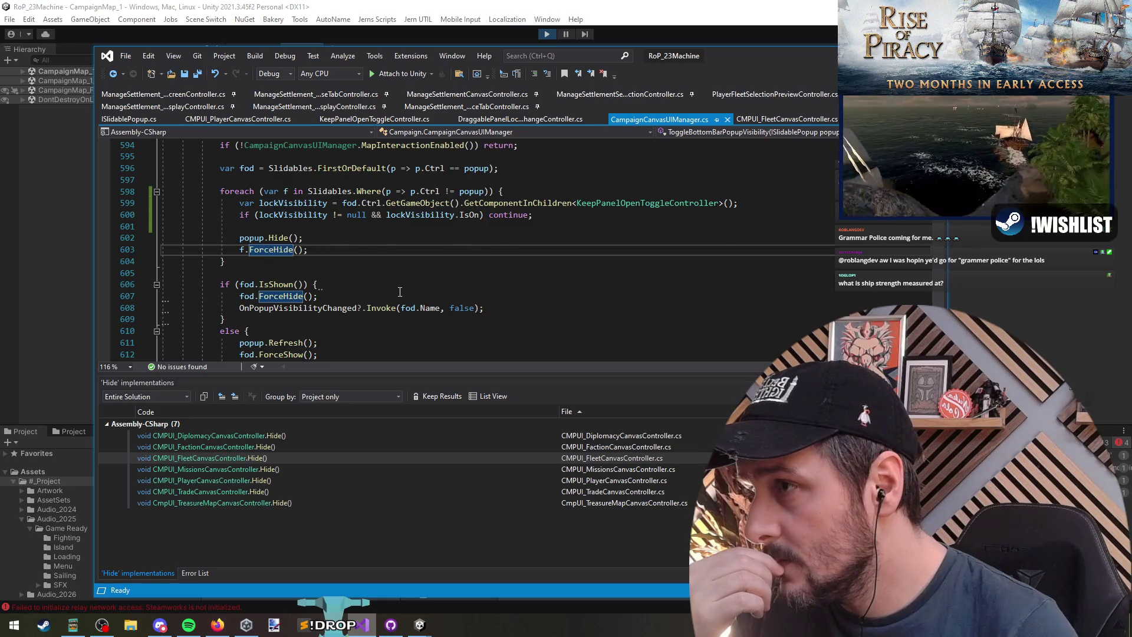
pyautogui.scroll(1, 400, 292)
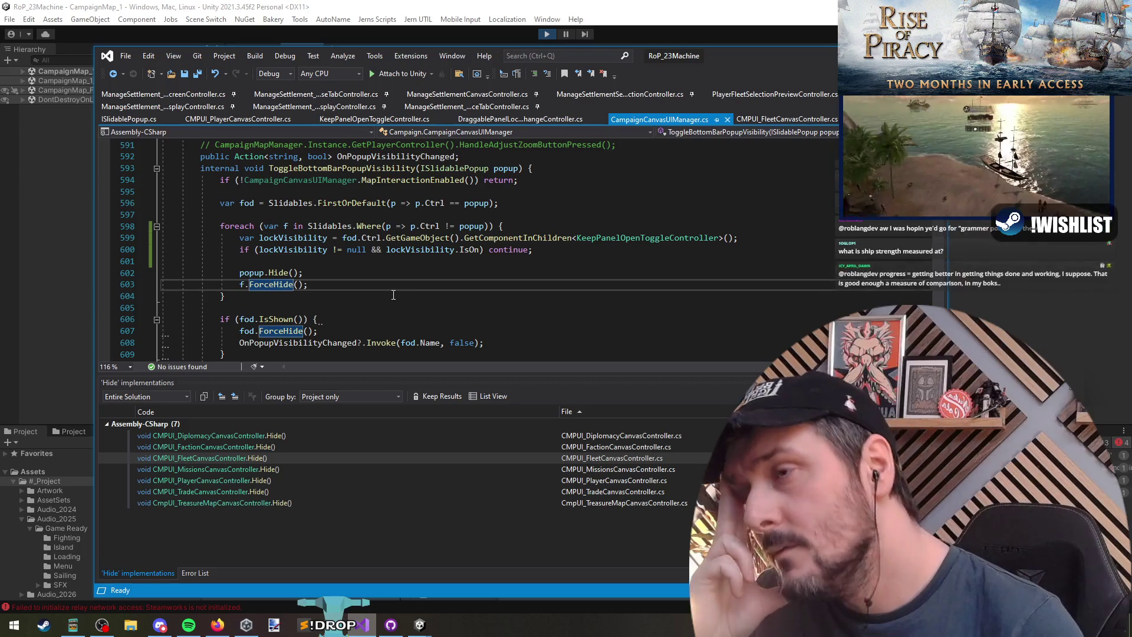
pyautogui.scroll(-1, 396, 308)
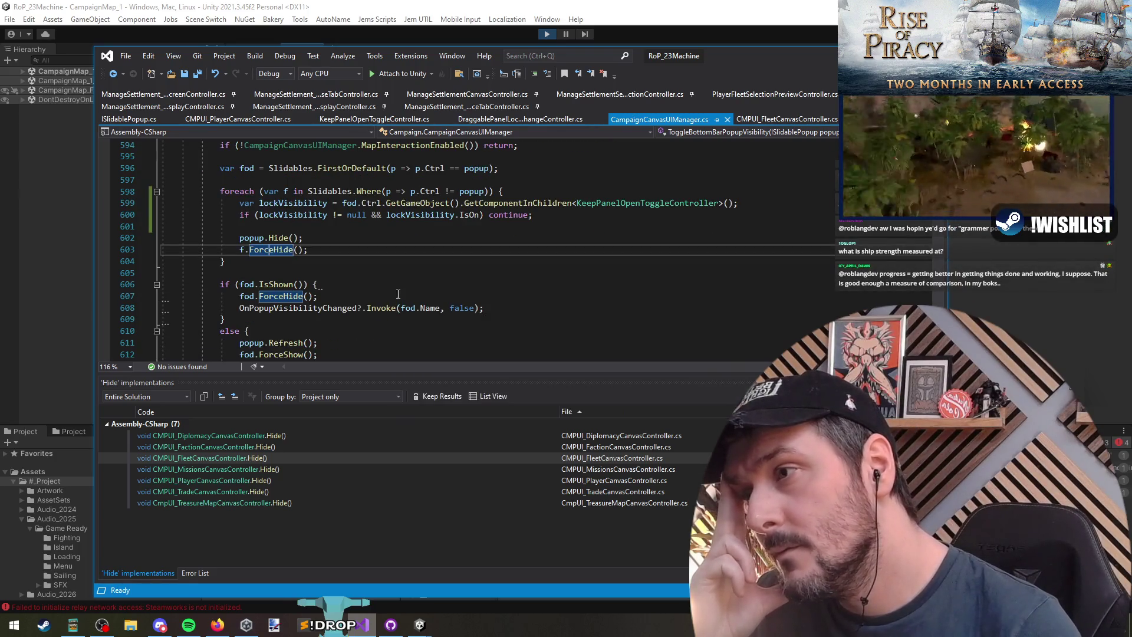
pyautogui.scroll(-1, 393, 296)
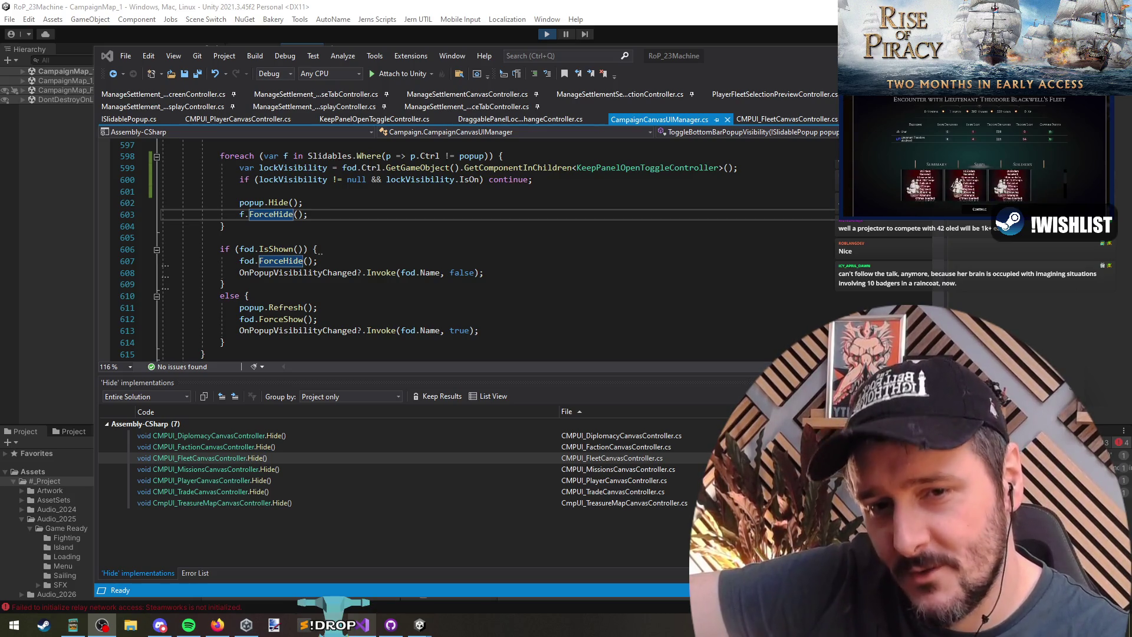
# Check the blank lines around the lock check, then maximize the Visual Studio window
pyautogui.click(429, 237)
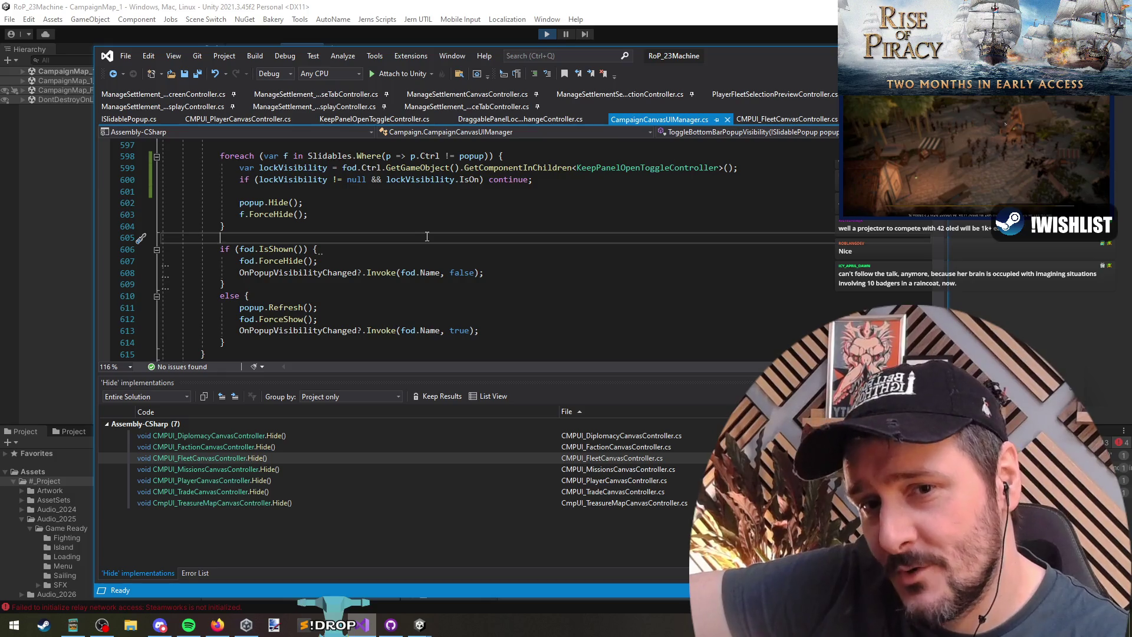
pyautogui.click(419, 192)
pyautogui.press('Up')
pyautogui.press('Up')
pyautogui.press('Up')
pyautogui.scroll(1, 496, 219)
pyautogui.scroll(-1, 498, 220)
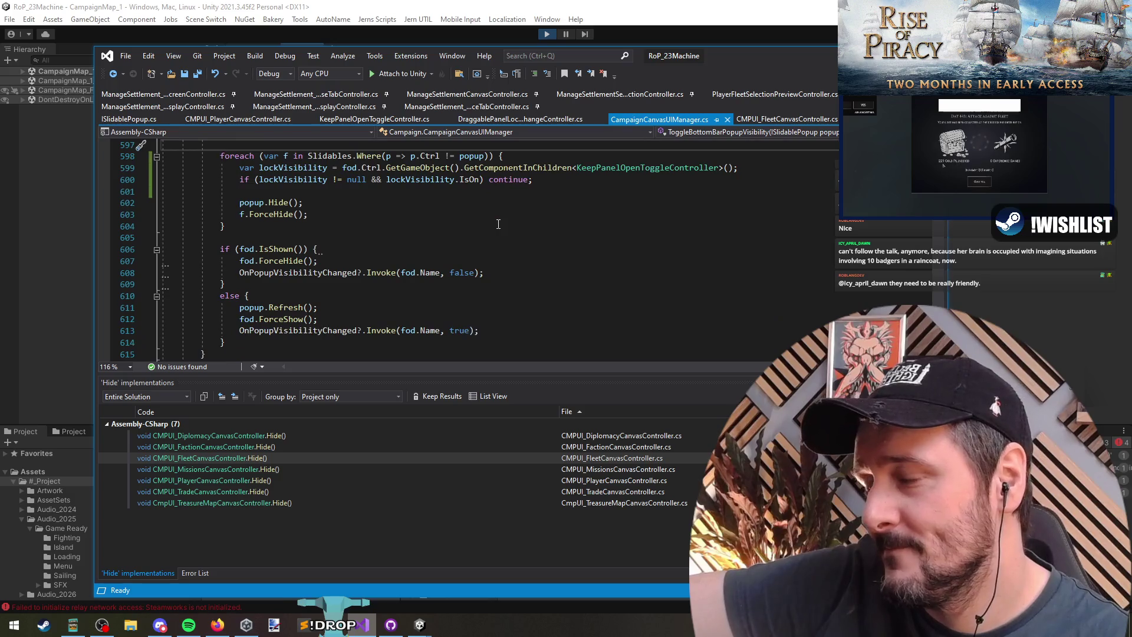
pyautogui.doubleClick(726, 62)
# Select and review the new lock-check lines 599–600 in ToggleBottomBarPopupVisibility
pyautogui.scroll(2, 268, 212)
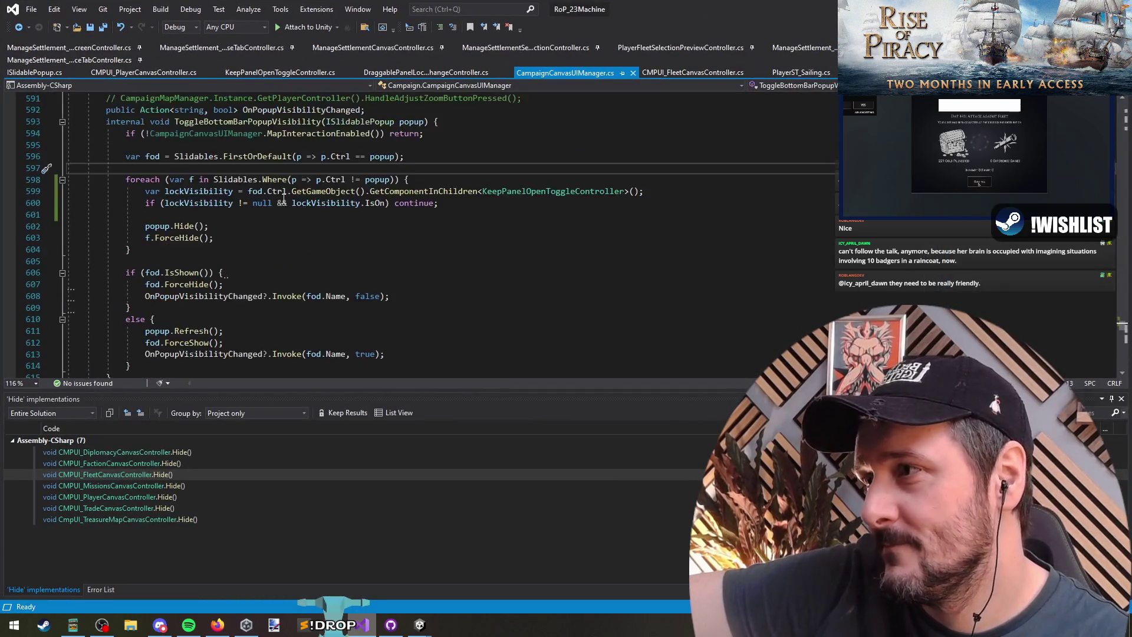
pyautogui.scroll(1, 268, 213)
pyautogui.moveTo(145, 226); pyautogui.dragTo(174, 247)
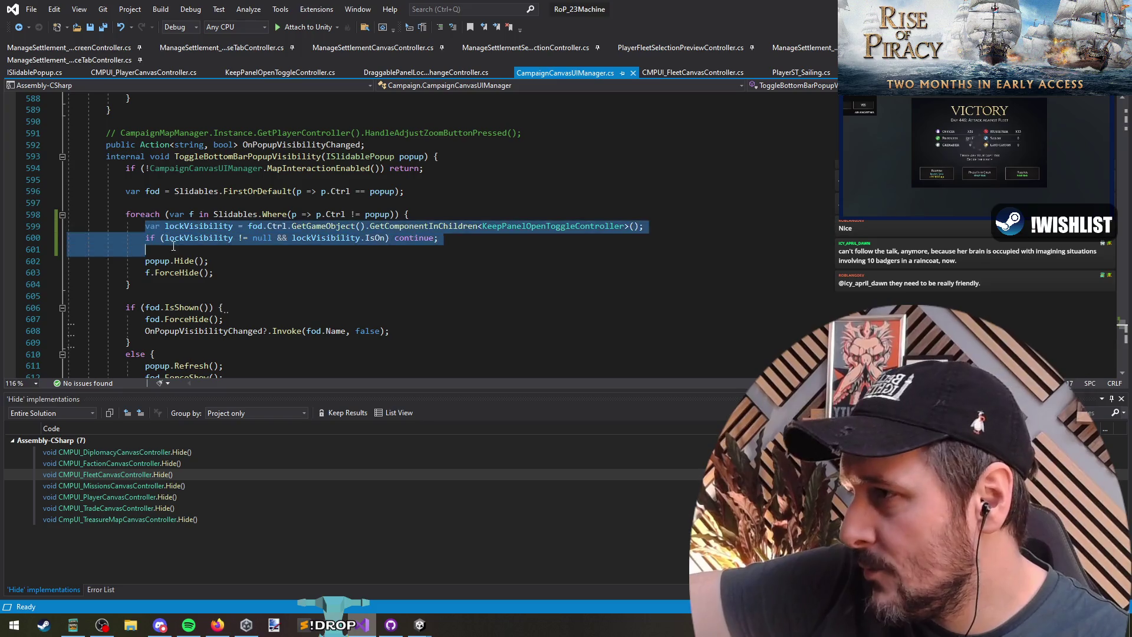
pyautogui.scroll(-1, 343, 241)
pyautogui.click(271, 221)
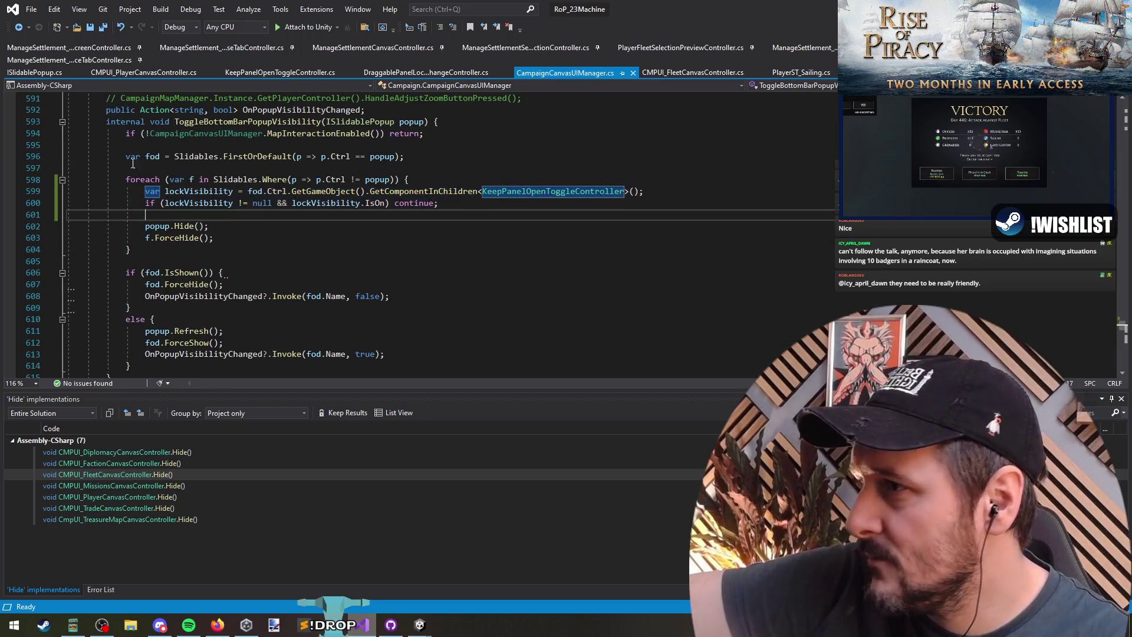
pyautogui.click(213, 122)
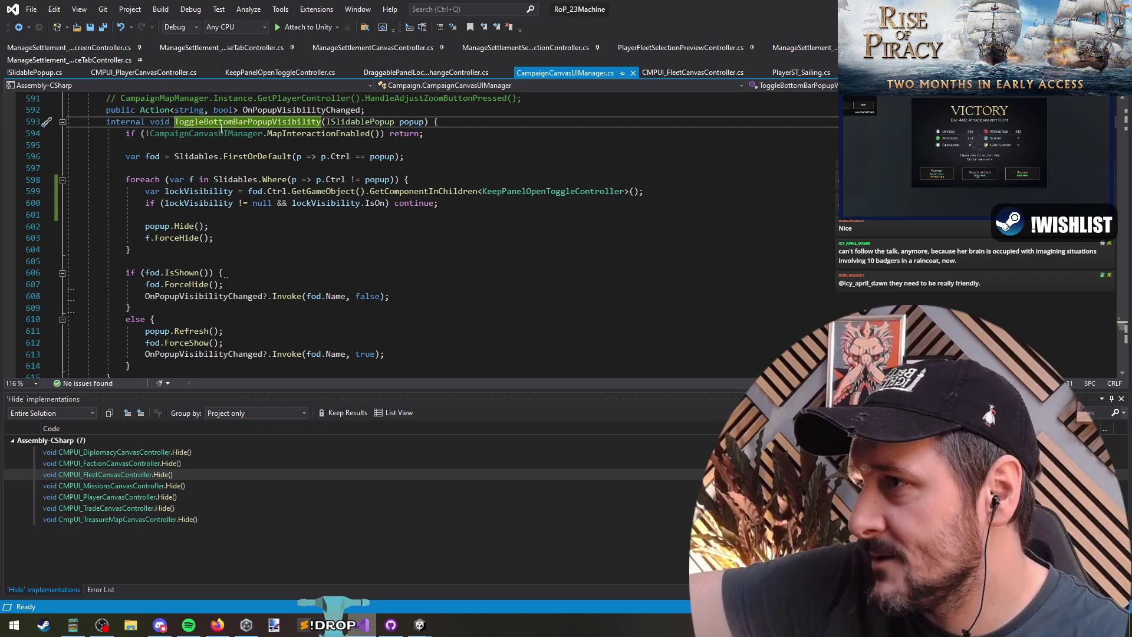
pyautogui.moveTo(145, 191); pyautogui.dragTo(169, 213)
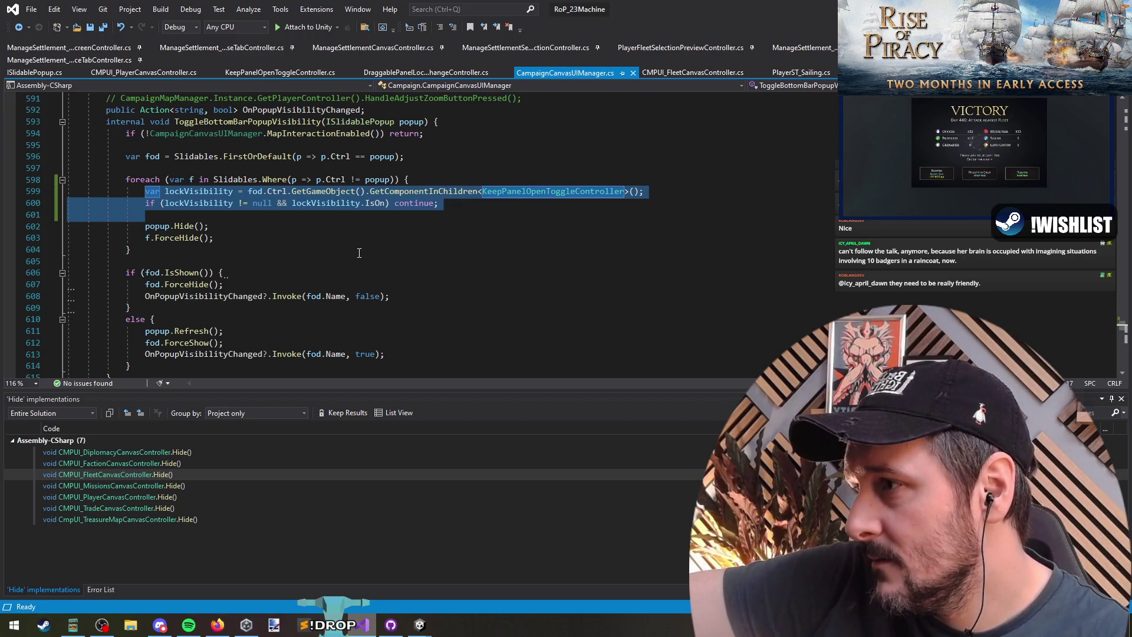
pyautogui.moveTo(226, 274)
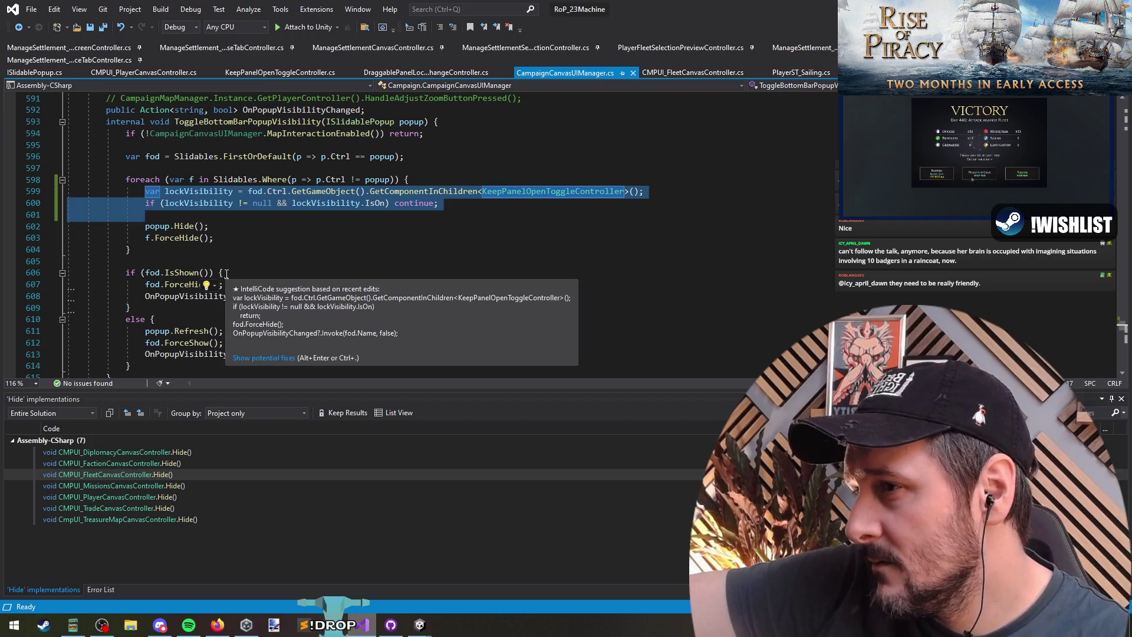
pyautogui.click(249, 250)
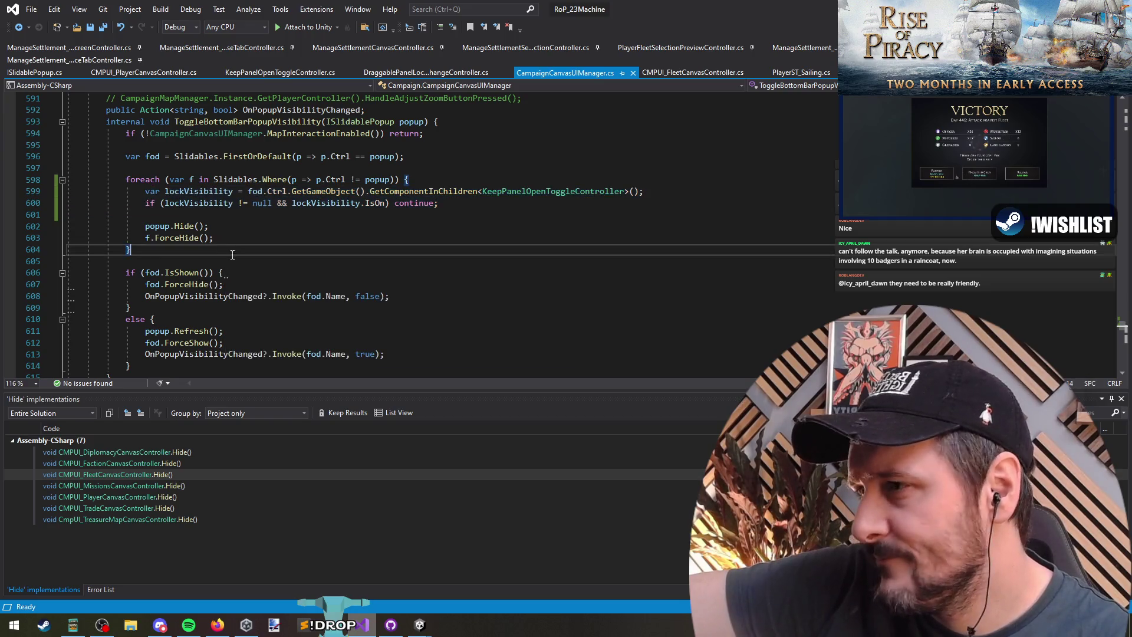
# Highlight lockVisibility to see its uses and review the continue on line 600
pyautogui.click(430, 191)
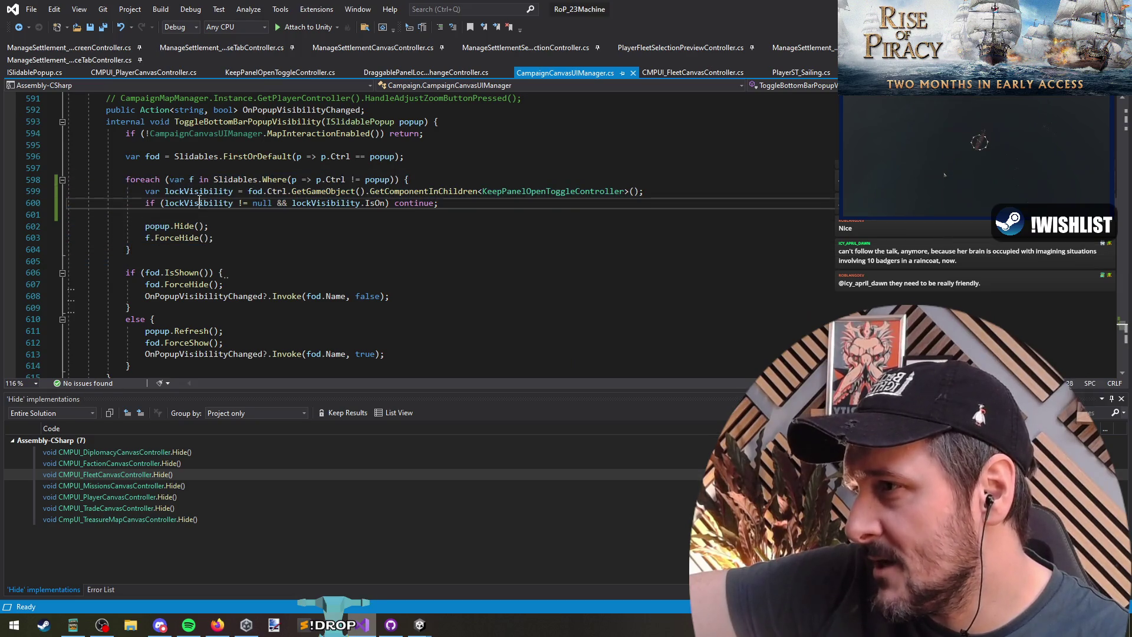
pyautogui.doubleClick(348, 203)
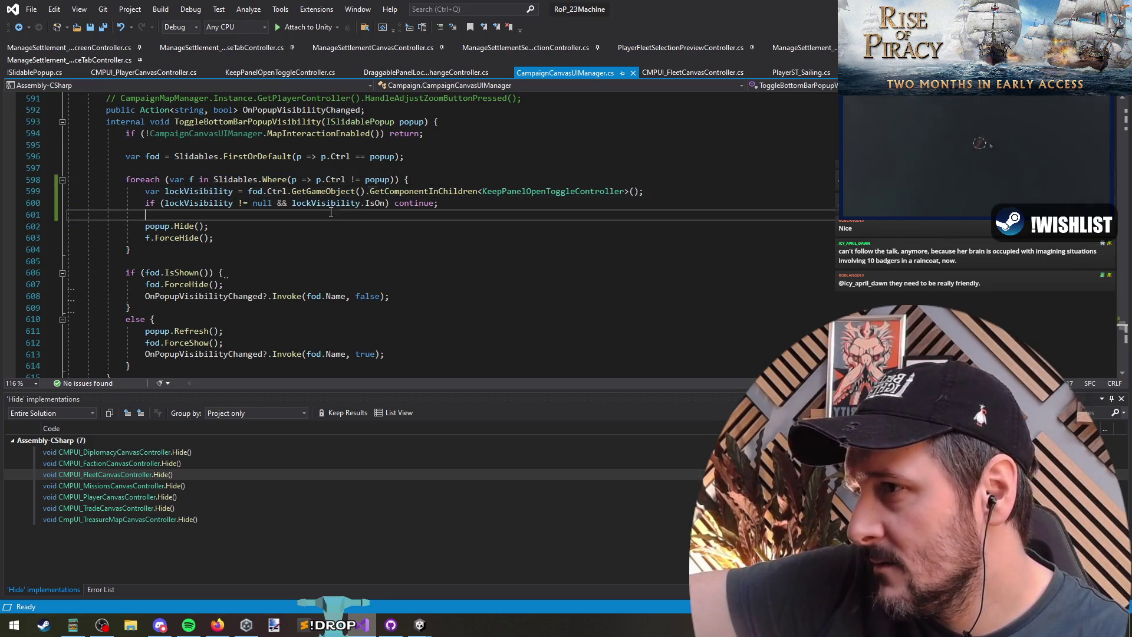
pyautogui.click(415, 203)
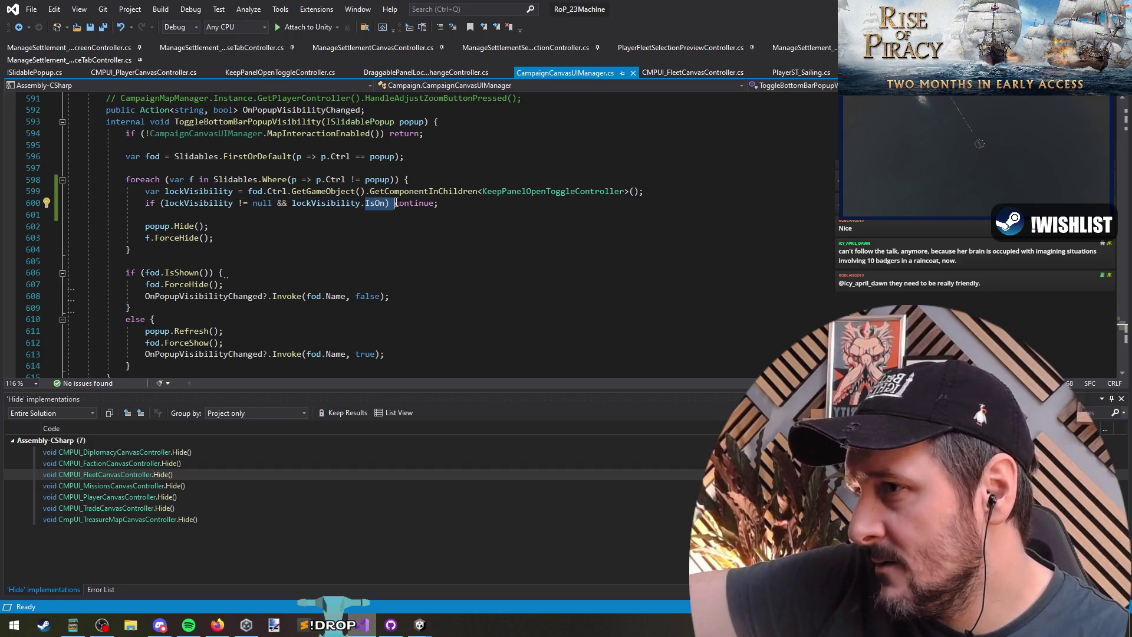
pyautogui.moveTo(145, 214); pyautogui.dragTo(44, 189)
pyautogui.press('Right')
pyautogui.press('Down')
pyautogui.press('Up')
# Review the code after the loop through OnPopupVisibilityChanged and Refresh, then bring up the method's actions
pyautogui.moveTo(127, 261)
pyautogui.mouseDown()
pyautogui.moveTo(224, 339)
pyautogui.moveTo(131, 366)
pyautogui.mouseUp()
pyautogui.scroll(-1, 214, 311)
pyautogui.click(136, 214)
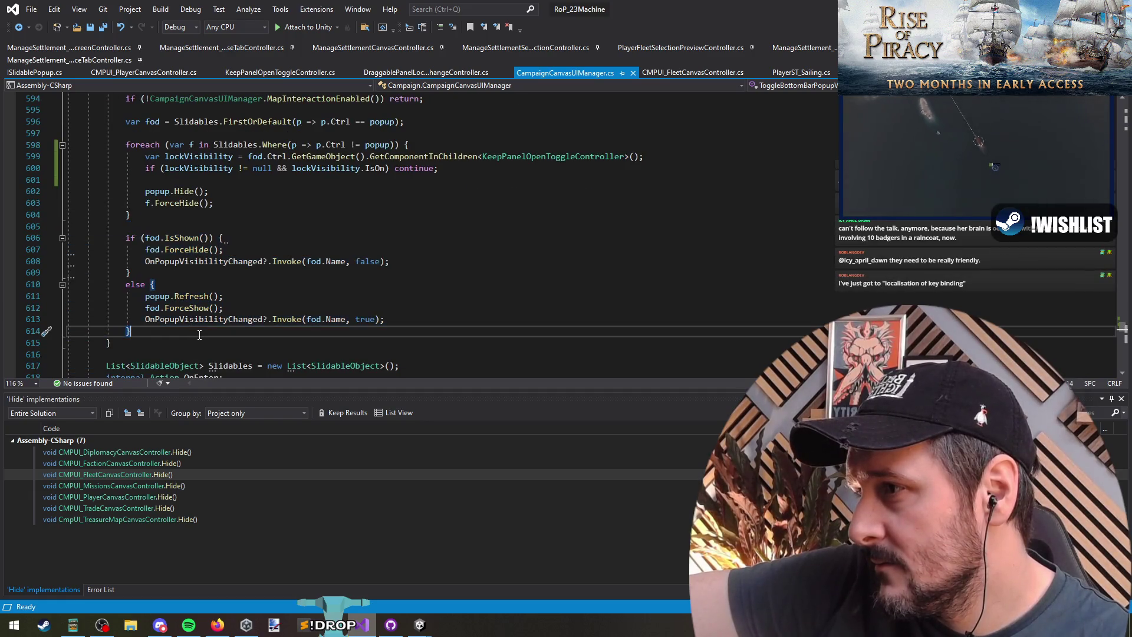
pyautogui.moveTo(136, 215)
pyautogui.mouseDown()
pyautogui.moveTo(166, 224)
pyautogui.moveTo(153, 260)
pyautogui.moveTo(230, 319)
pyautogui.mouseUp()
pyautogui.click(201, 261)
pyautogui.click(177, 296)
pyautogui.click(171, 284)
pyautogui.click(173, 230)
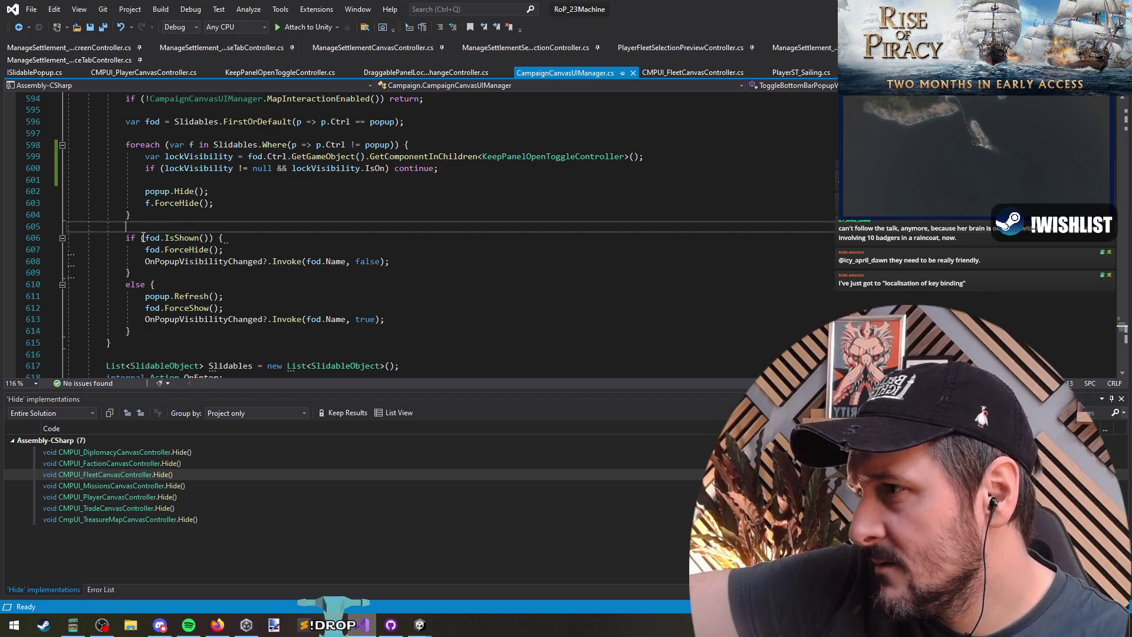
pyautogui.scroll(1, 280, 120)
pyautogui.rightClick(279, 121)
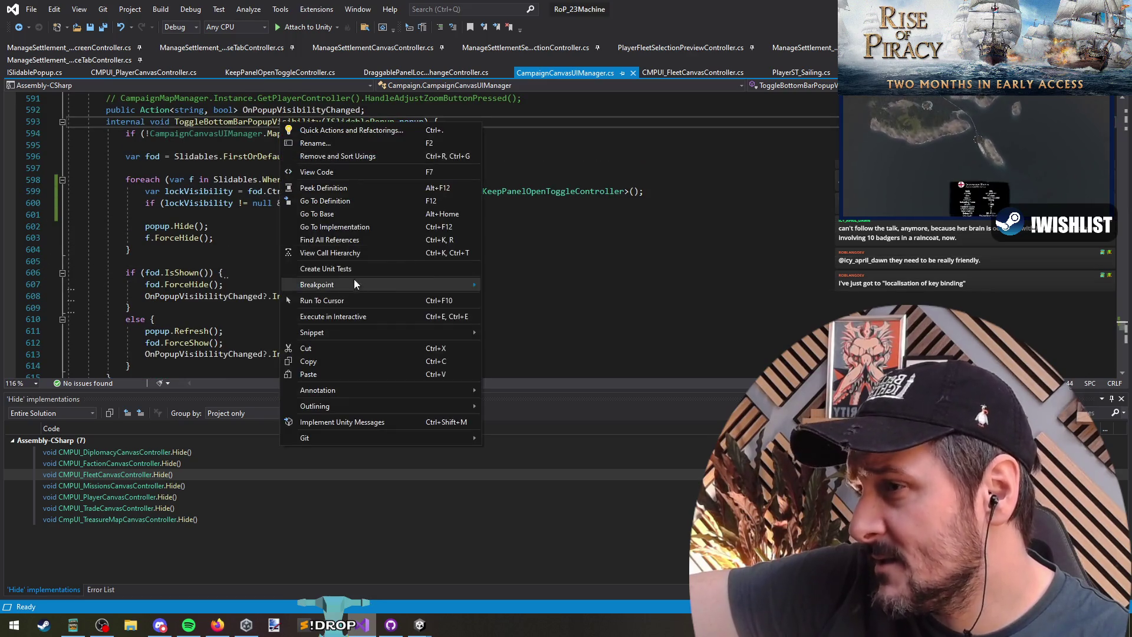
# Check the callers of ToggleBottomBarPopupVisibility and every use of fod
pyautogui.click(330, 240)
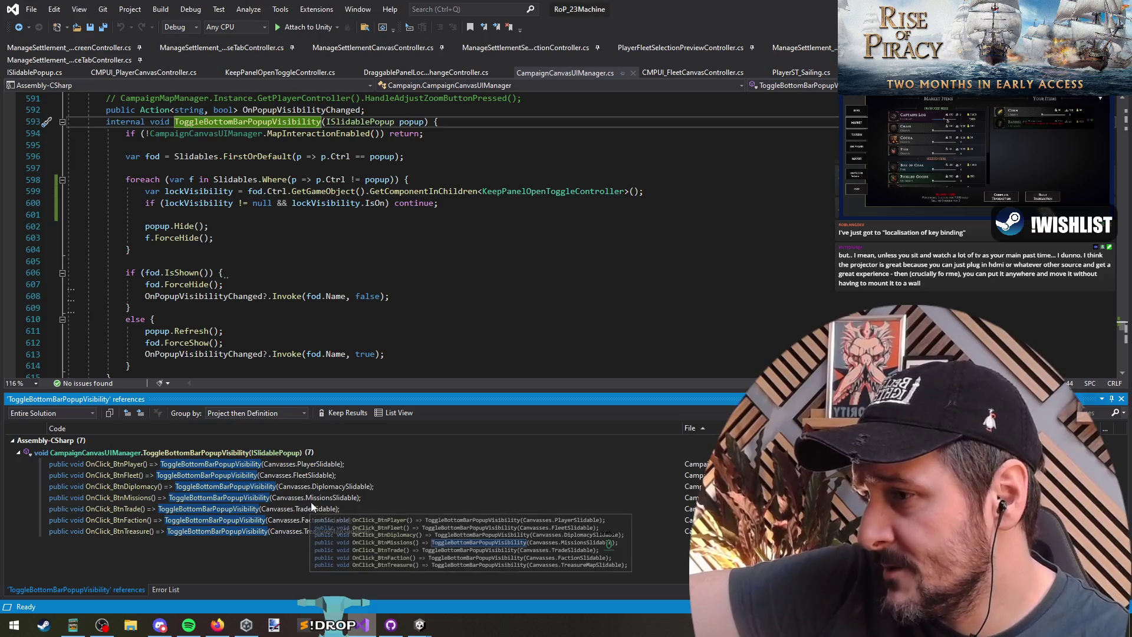
pyautogui.click(420, 122)
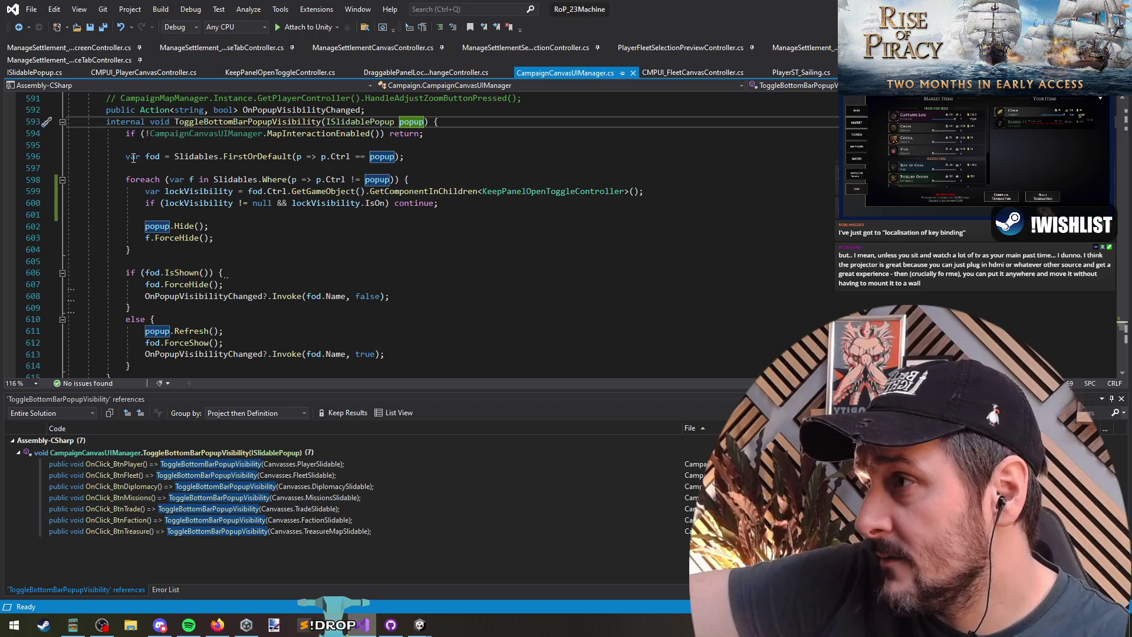
pyautogui.click(152, 157)
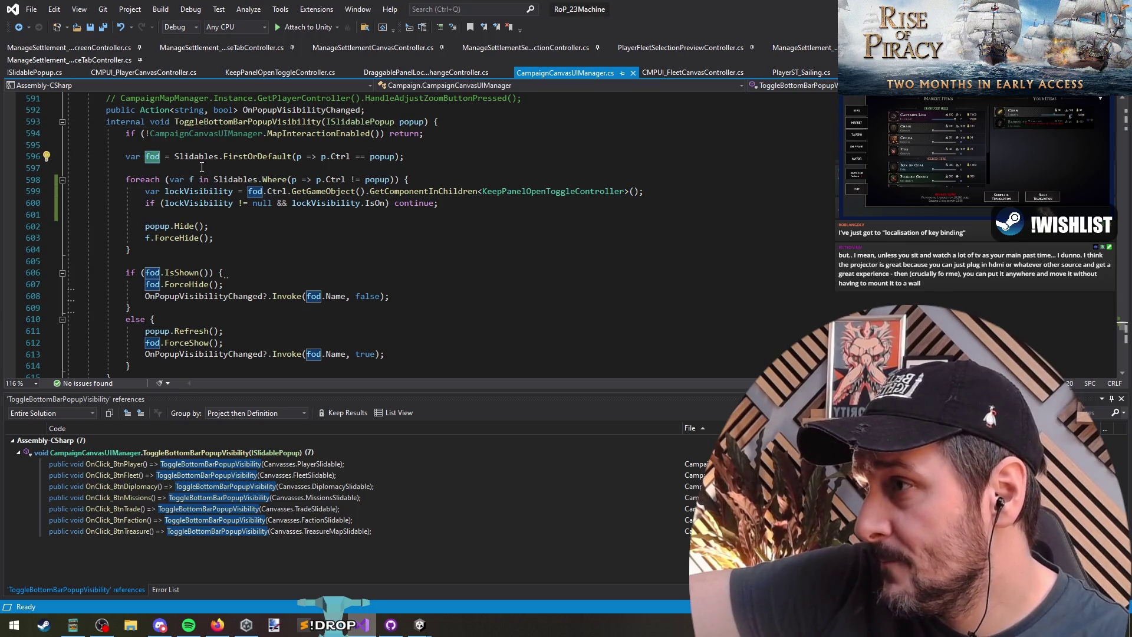
# Change fod.Ctrl to f.Ctrl on line 599 and save the script
pyautogui.doubleClick(255, 191)
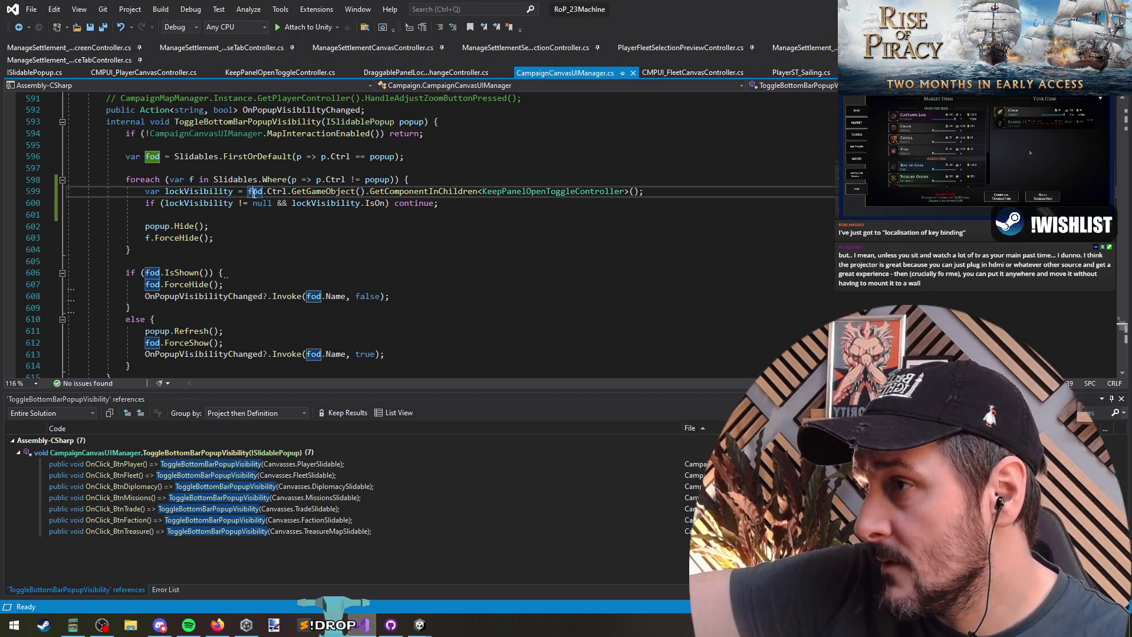
pyautogui.write('f')
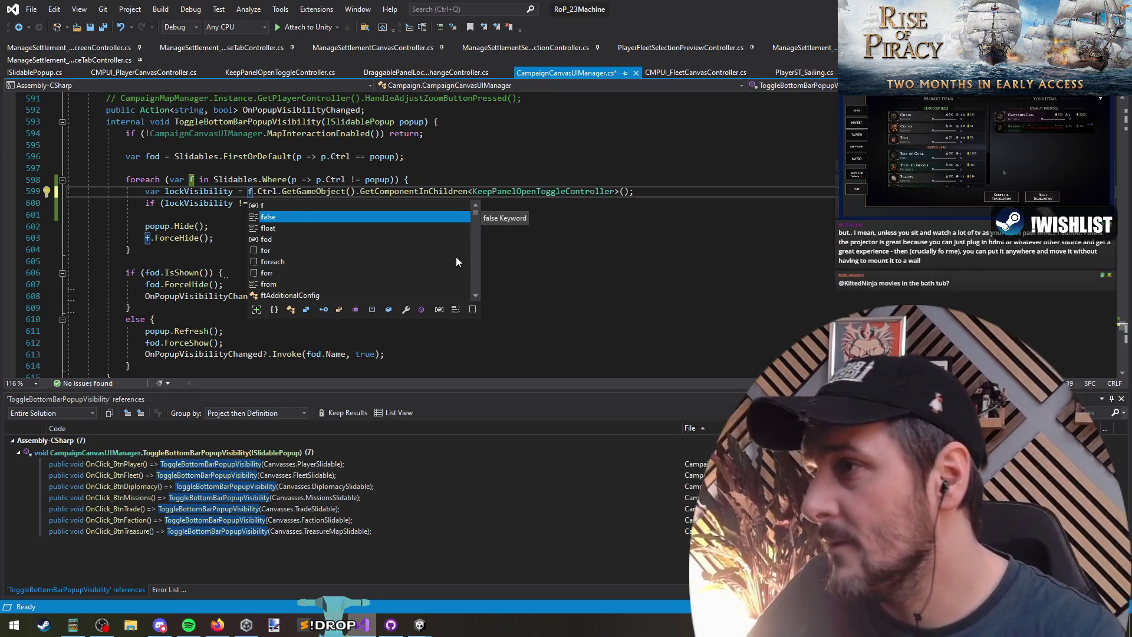
pyautogui.press('Escape')
pyautogui.click(210, 215)
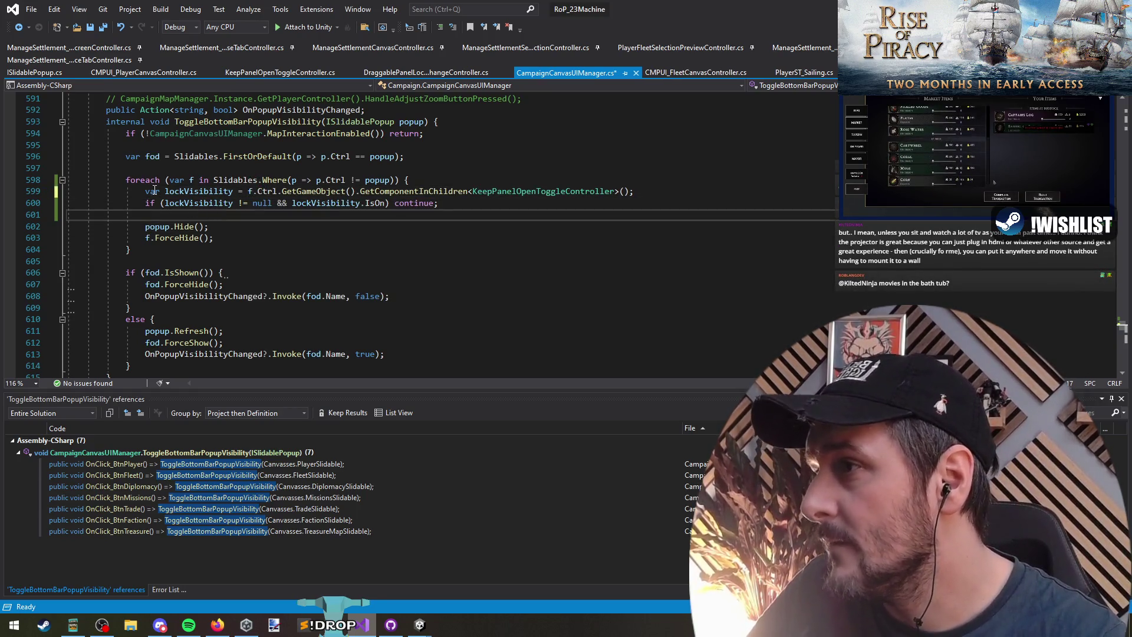
pyautogui.hotkey('shift', 'Up')
pyautogui.hotkey('shift', 'Up')
pyautogui.hotkey('ctrl', 's')
pyautogui.click(241, 216)
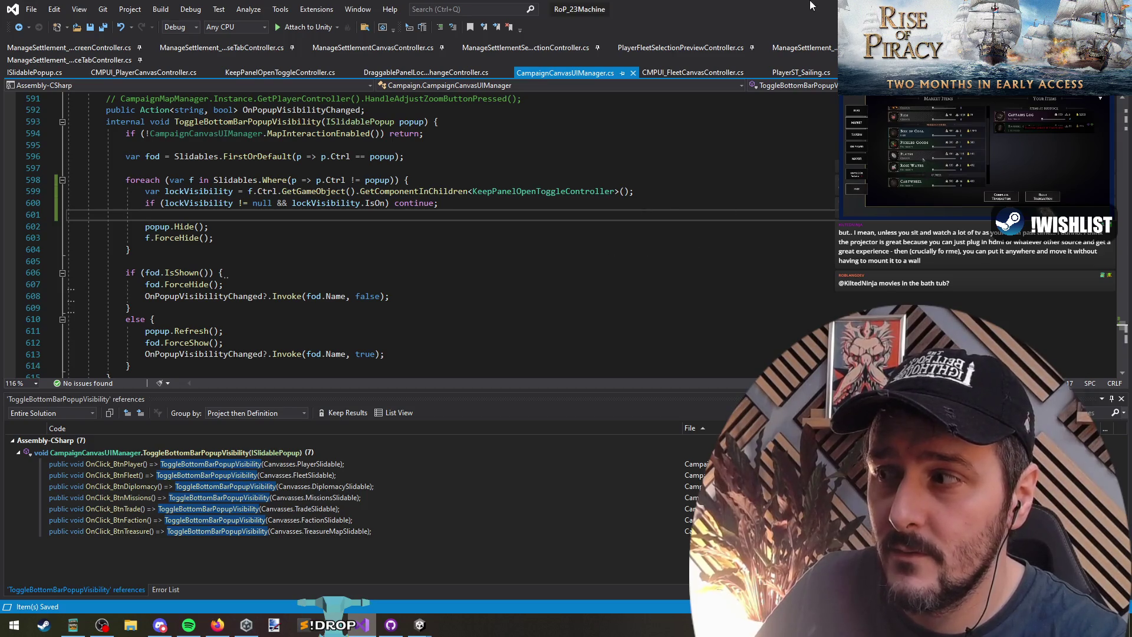
pyautogui.hotkey('alt', 'Tab')
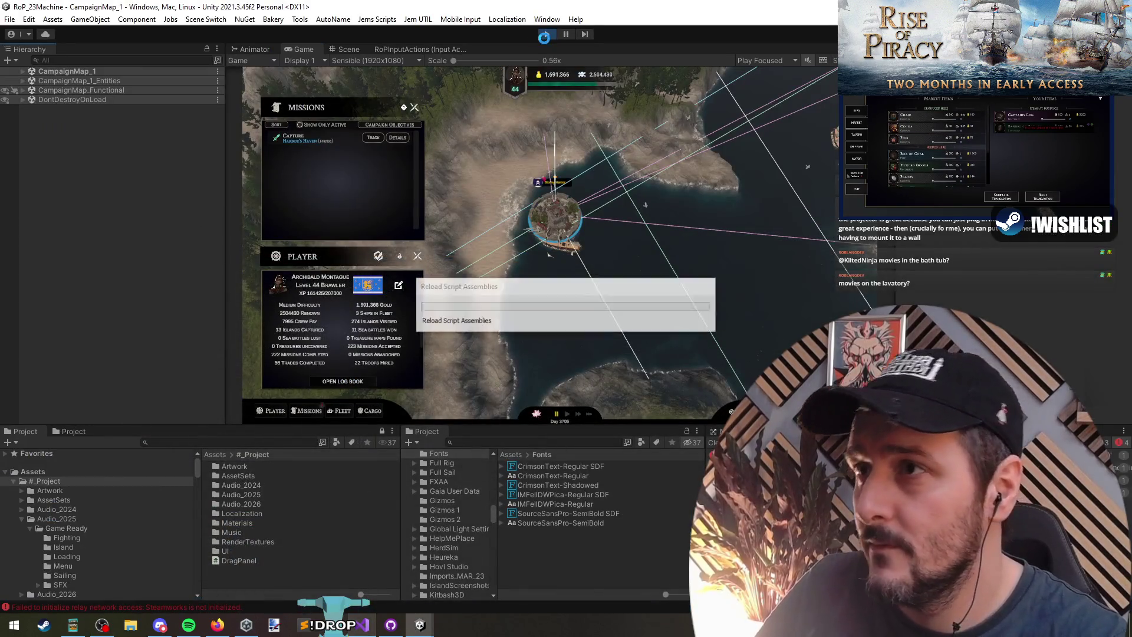
# Enter Play mode and continue the saved campaign through to the campaign map
pyautogui.click(547, 36)
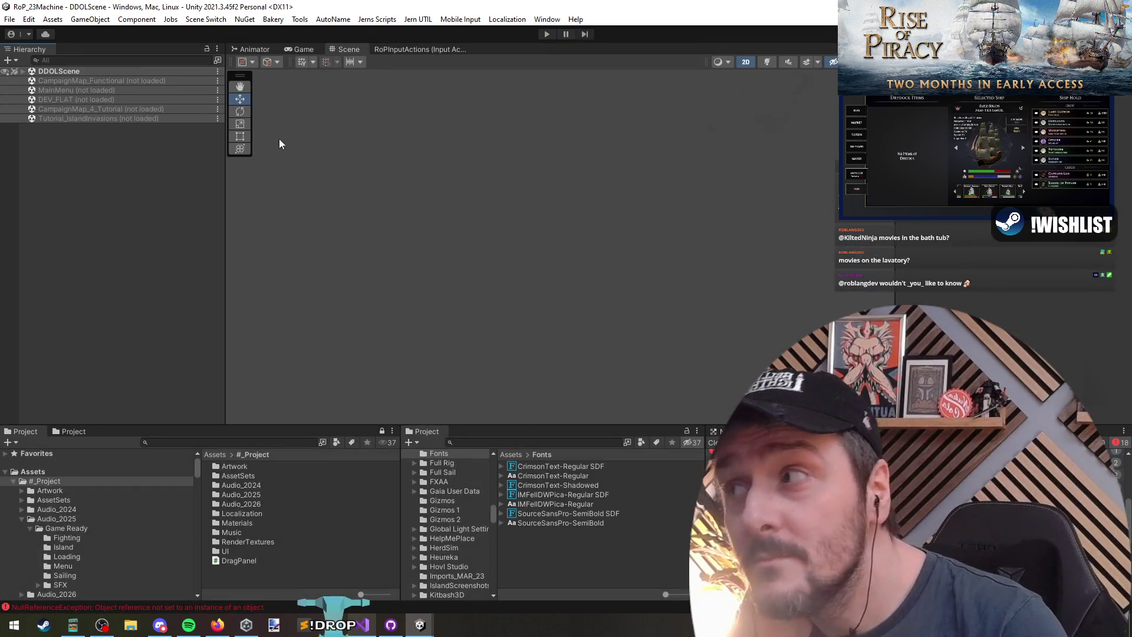
pyautogui.click(547, 34)
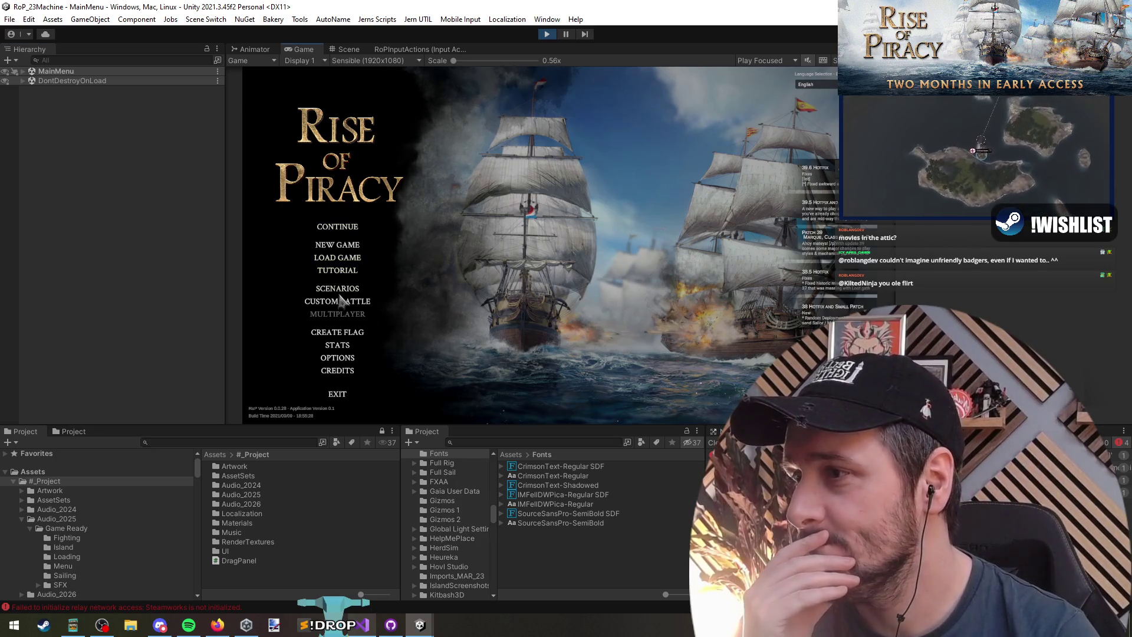
pyautogui.click(339, 271)
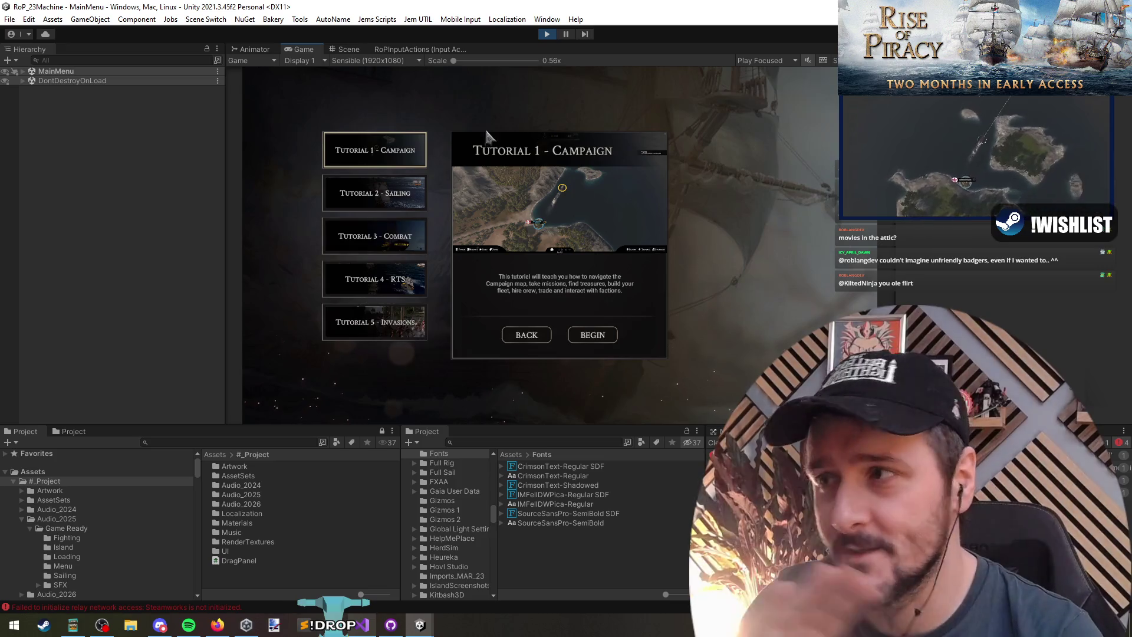
pyautogui.click(521, 341)
pyautogui.click(348, 227)
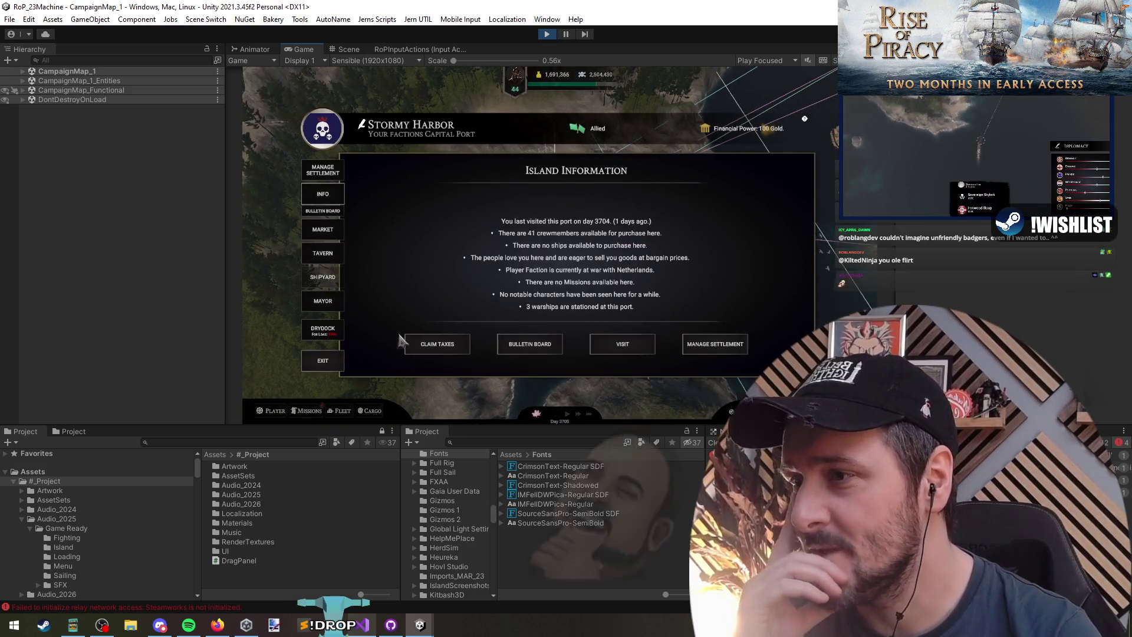
pyautogui.click(725, 345)
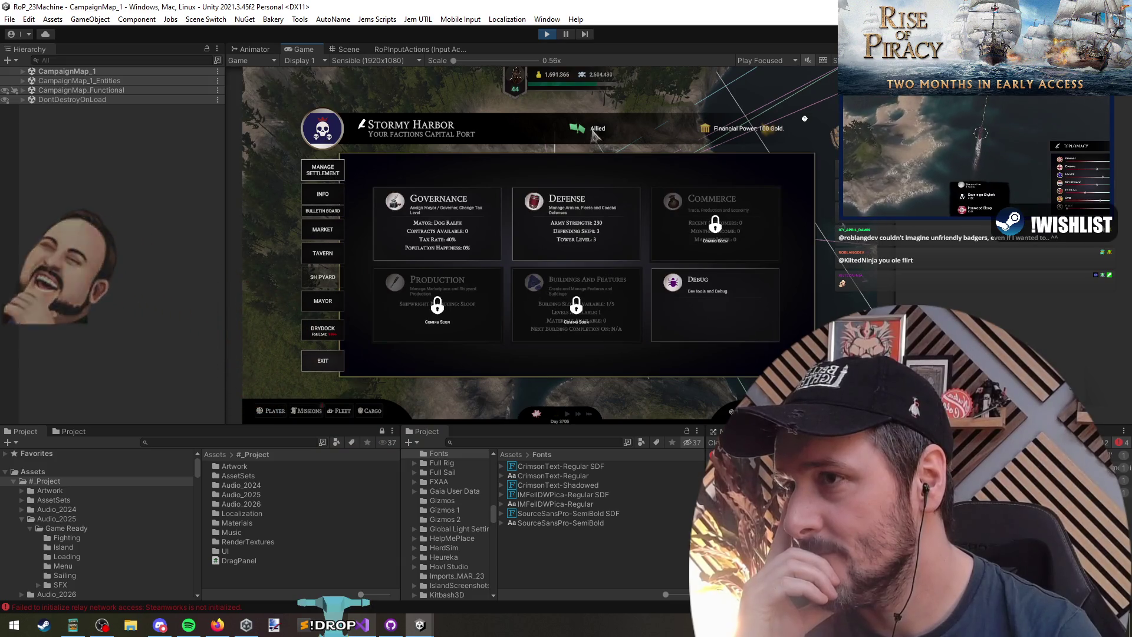
pyautogui.click(323, 360)
# Open the Player and Missions panels, drag them apart, and lock Player open
pyautogui.click(271, 411)
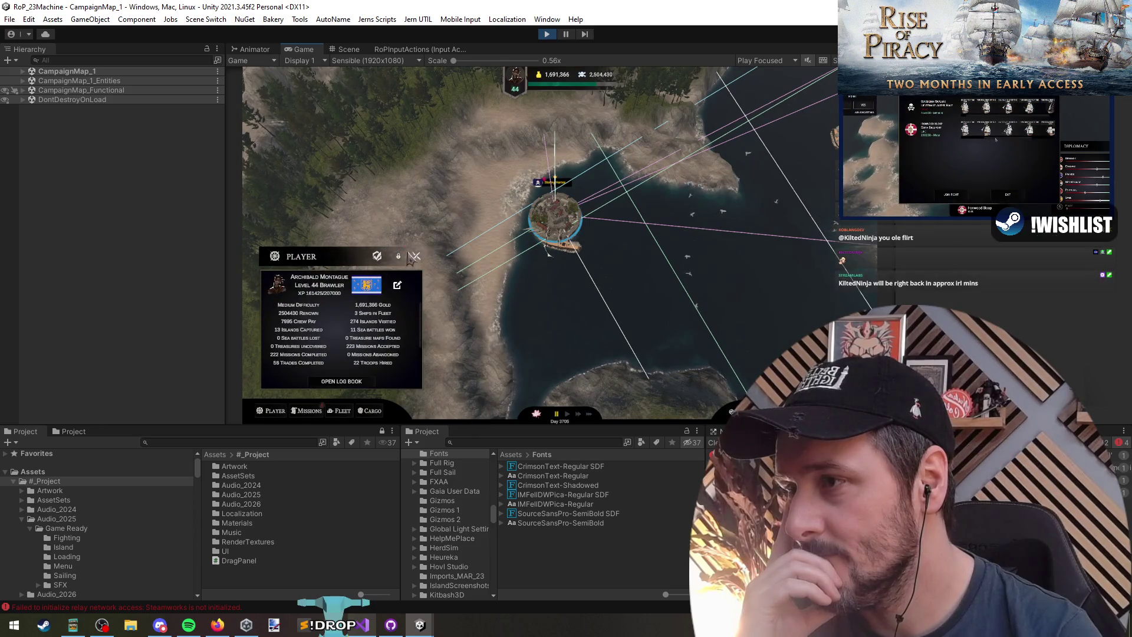
pyautogui.moveTo(411, 255); pyautogui.dragTo(450, 154)
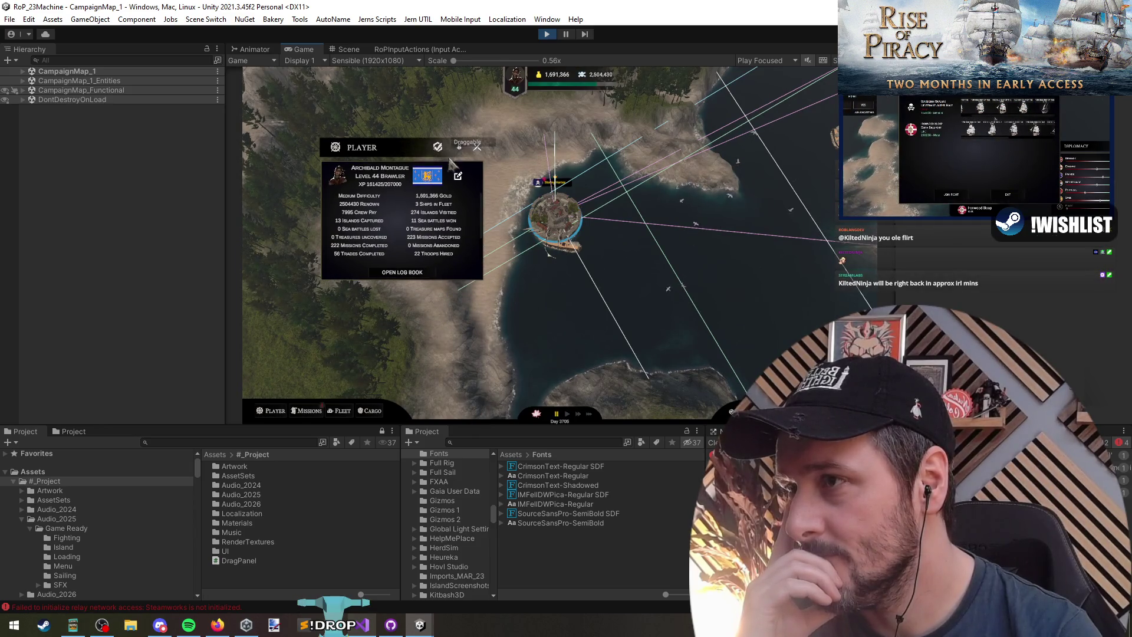
pyautogui.click(308, 411)
pyautogui.moveTo(318, 257)
pyautogui.mouseDown()
pyautogui.moveTo(552, 228)
pyautogui.moveTo(581, 163)
pyautogui.mouseUp()
pyautogui.click(437, 147)
# Open Fleet, Cargo and Diplomacy beside the locked Player panel, move it top left, then stop
pyautogui.click(345, 411)
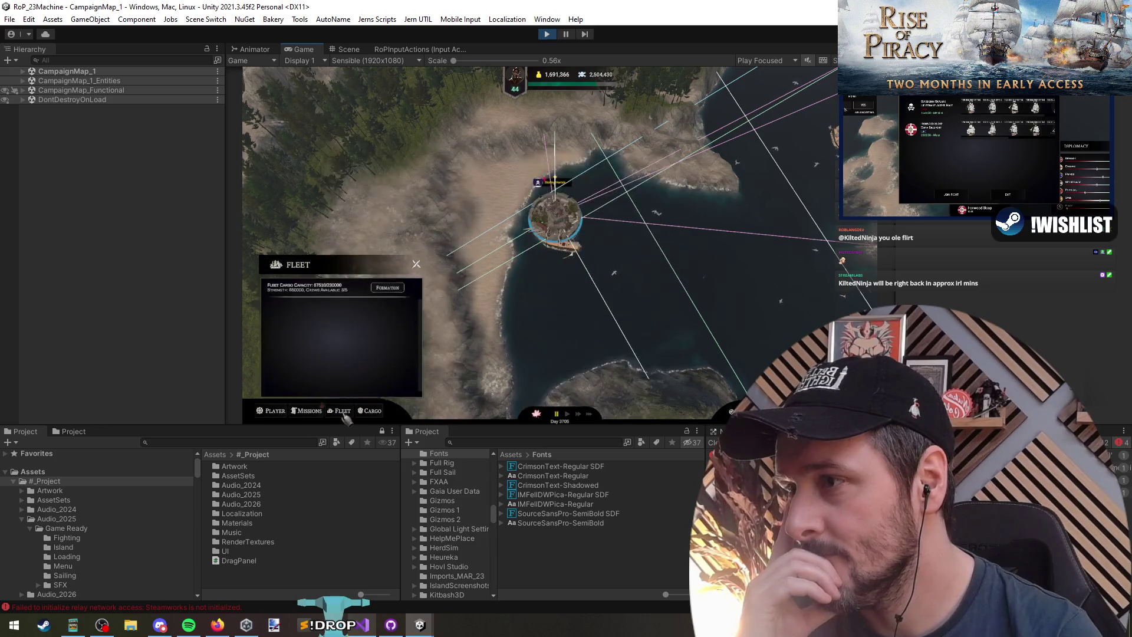
pyautogui.click(273, 411)
pyautogui.click(271, 412)
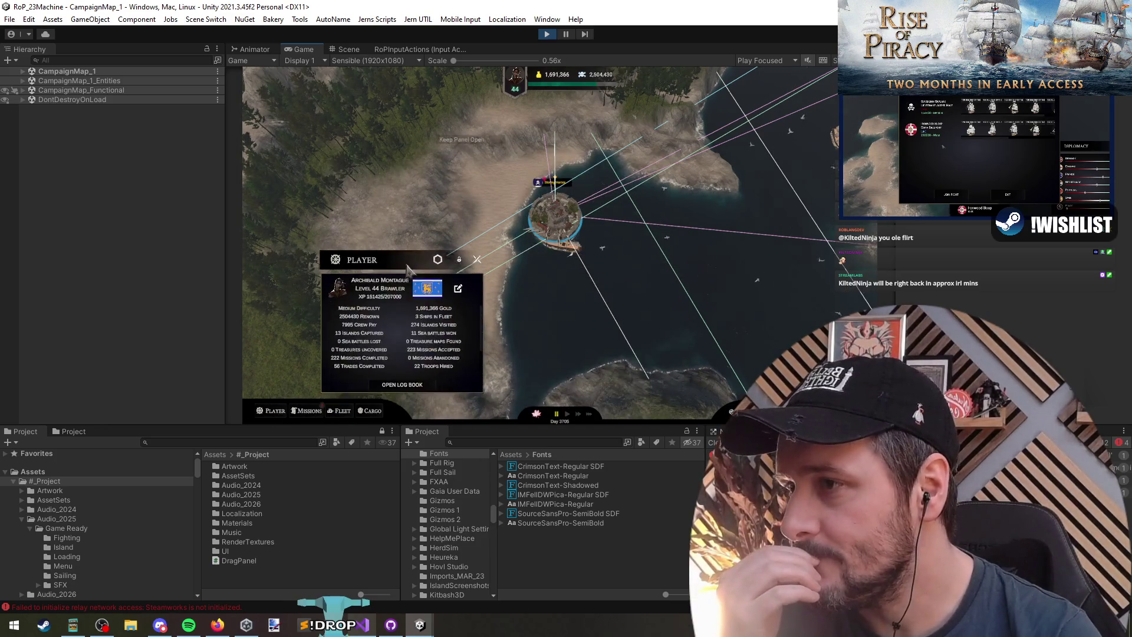
pyautogui.click(368, 411)
pyautogui.click(345, 411)
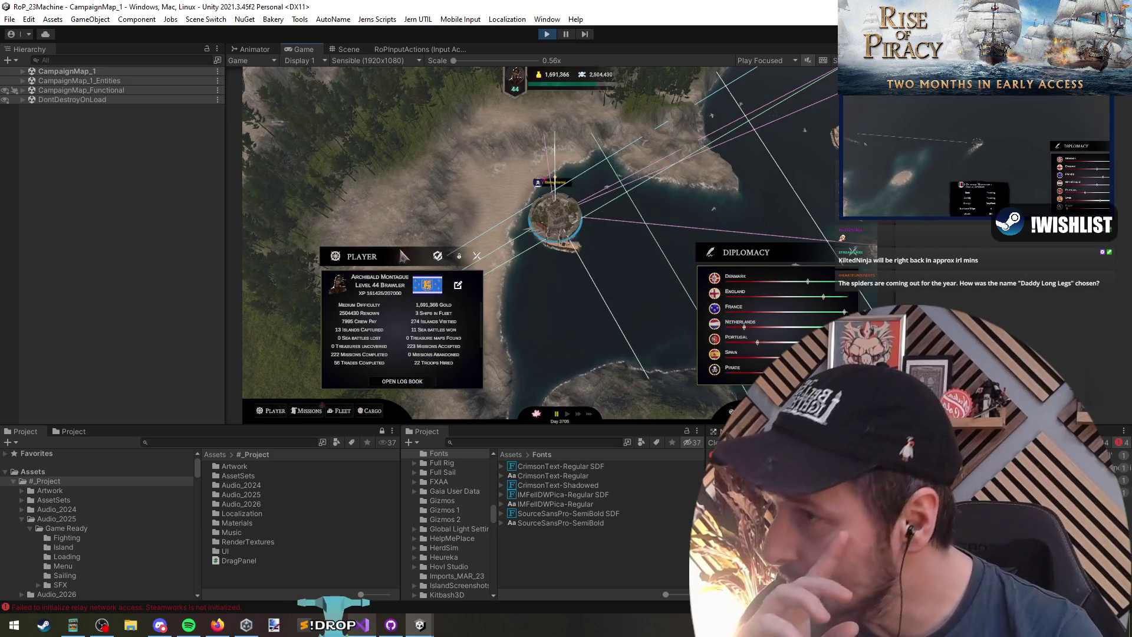
pyautogui.moveTo(459, 260); pyautogui.dragTo(407, 116)
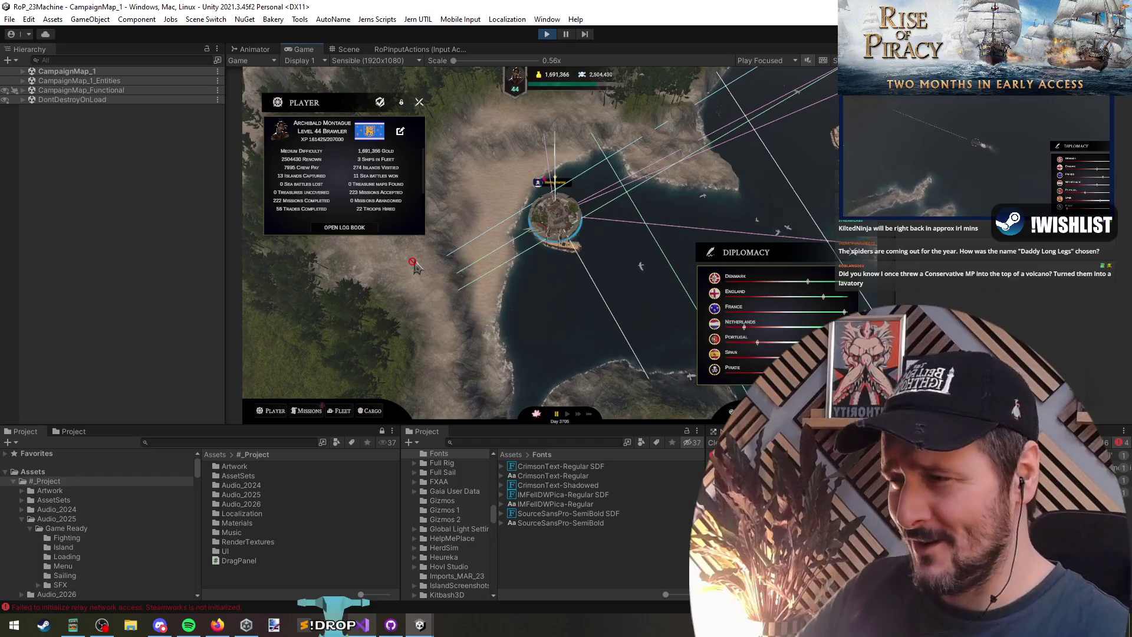
pyautogui.click(548, 35)
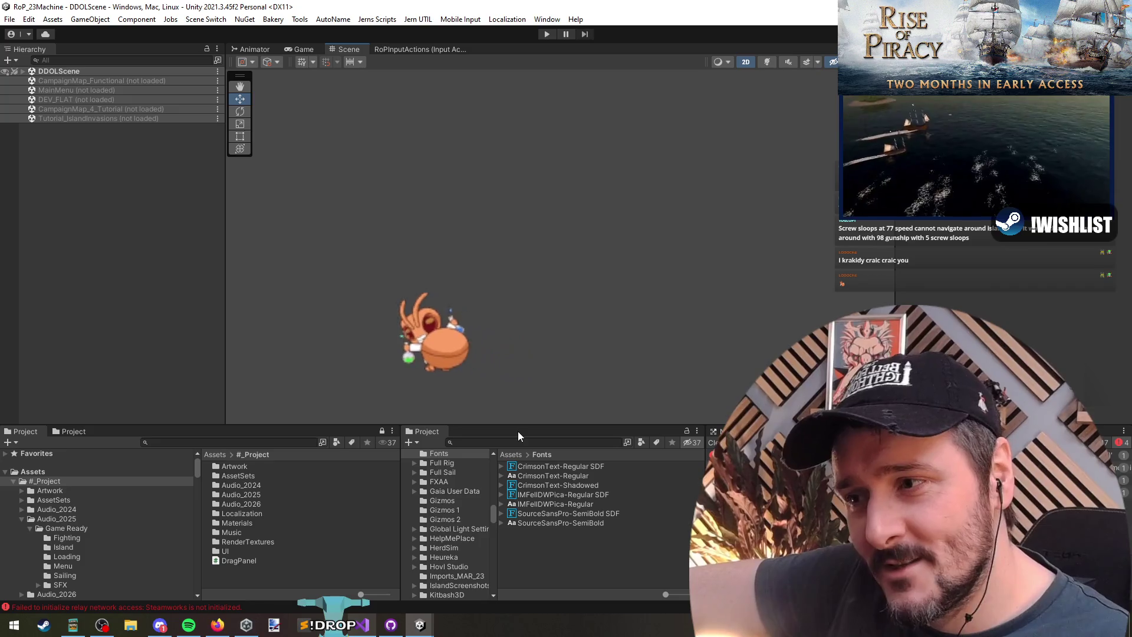
# Focus the Project window's asset search field
pyautogui.click(557, 441)
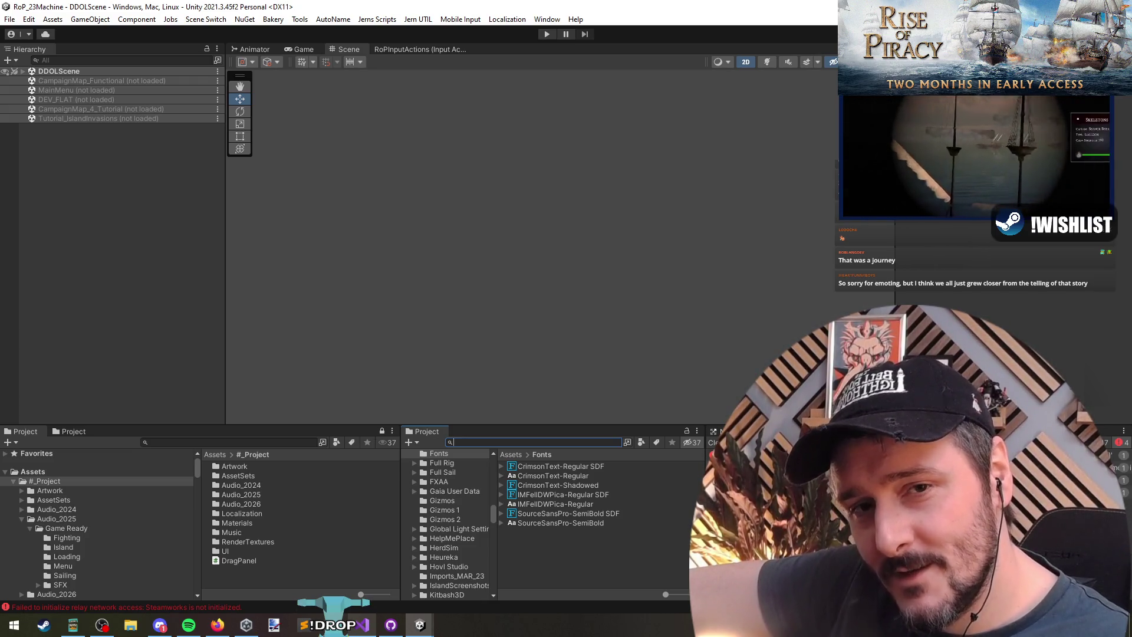
# Switch to the streaming software, then bring the Unity editor back to the front
pyautogui.hotkey('alt', 'Tab')
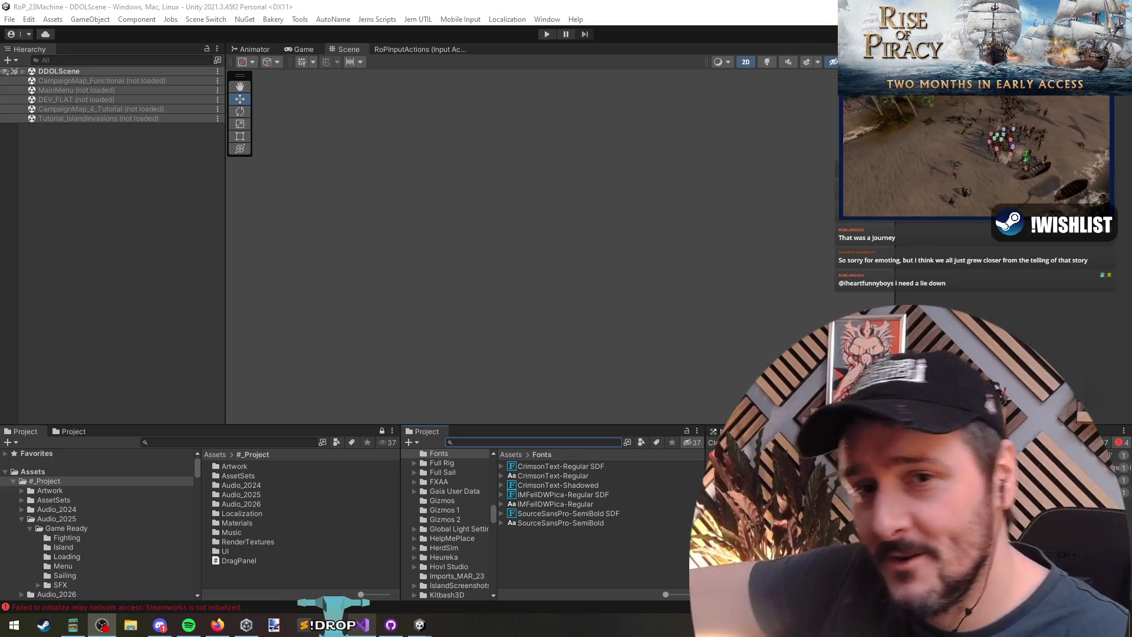
pyautogui.click(529, 100)
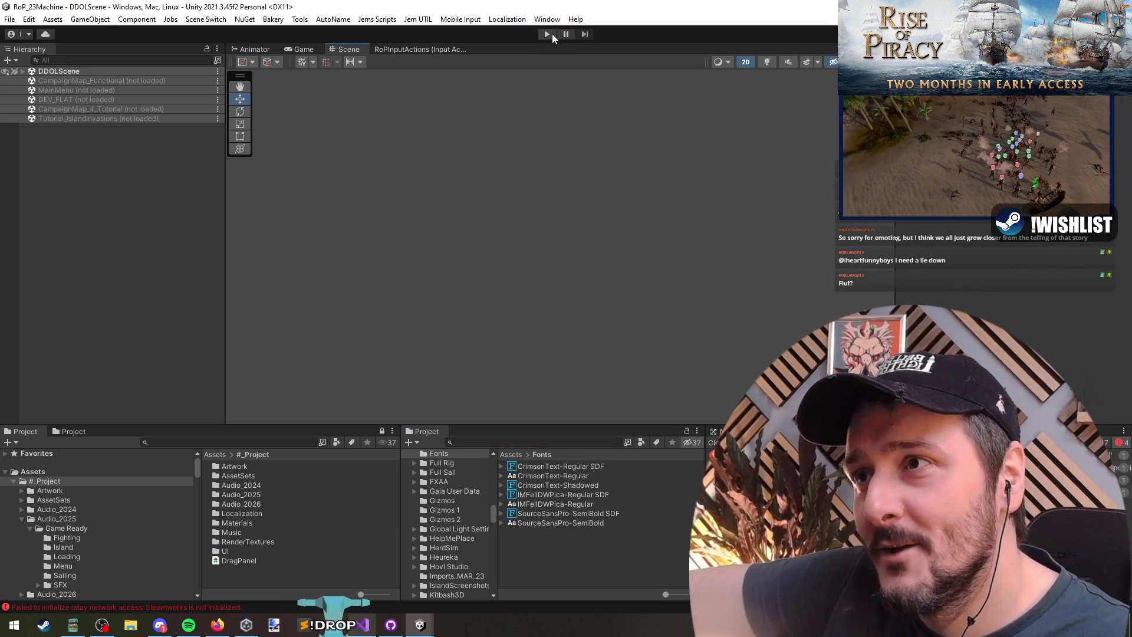
# Start Play mode and continue the saved game past Stormy Harbor onto the campaign map
pyautogui.click(550, 33)
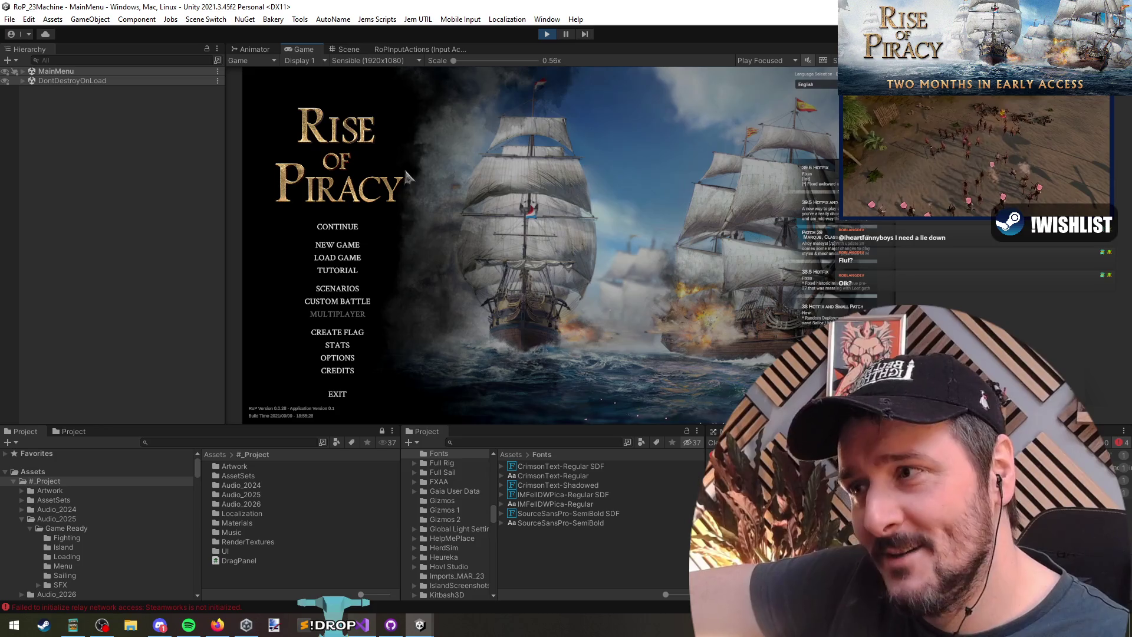
pyautogui.click(343, 227)
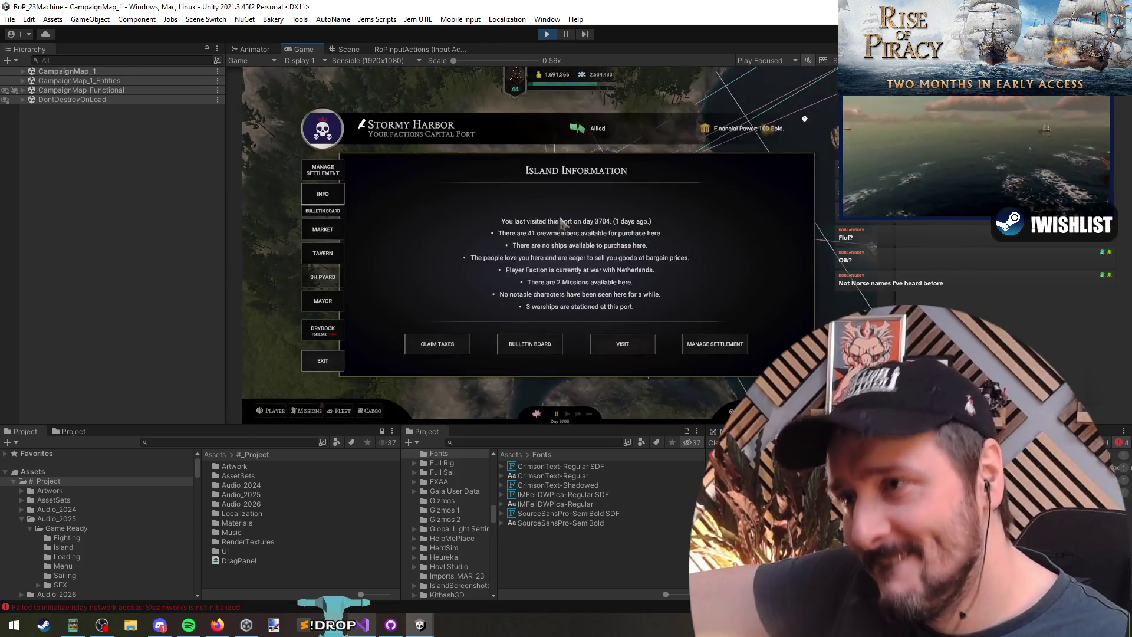
pyautogui.click(323, 359)
# Open the Player panel higher up and toggle Fleet and Cargo, leaving Cargo open beside it
pyautogui.click(272, 411)
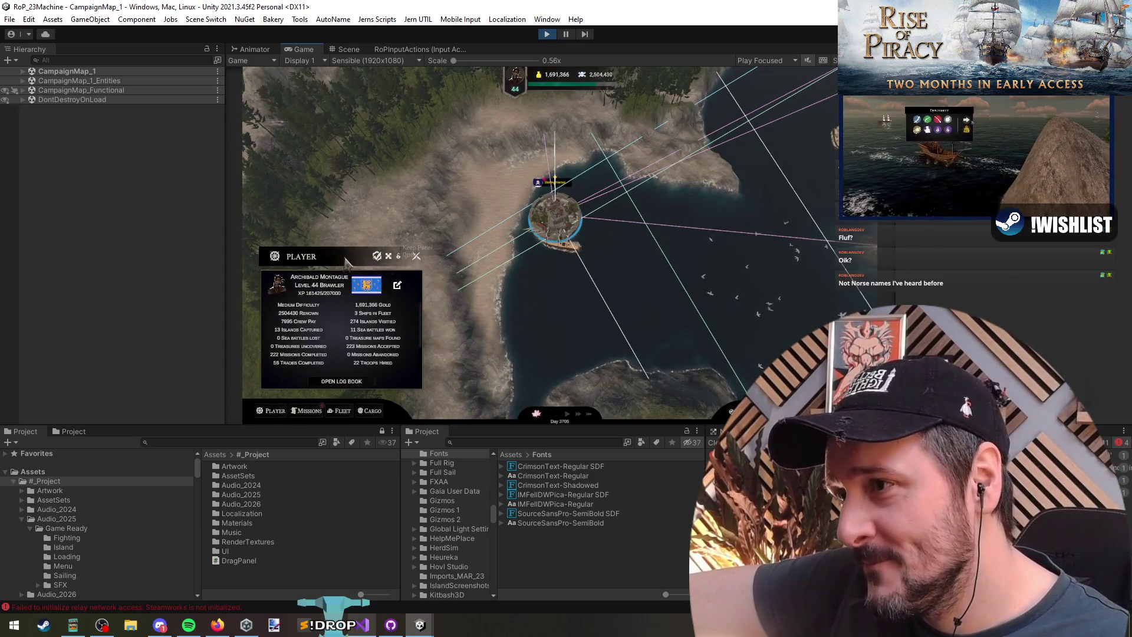
pyautogui.moveTo(380, 258); pyautogui.dragTo(385, 155)
pyautogui.click(341, 410)
pyautogui.click(369, 411)
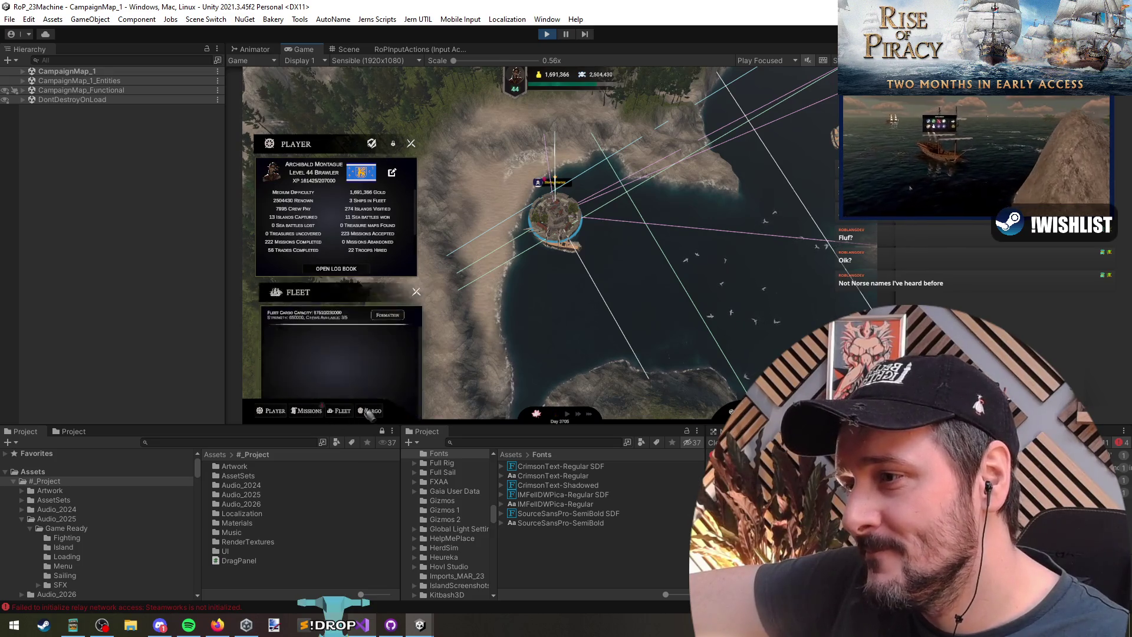
pyautogui.click(341, 411)
pyautogui.click(371, 410)
pyautogui.click(371, 410)
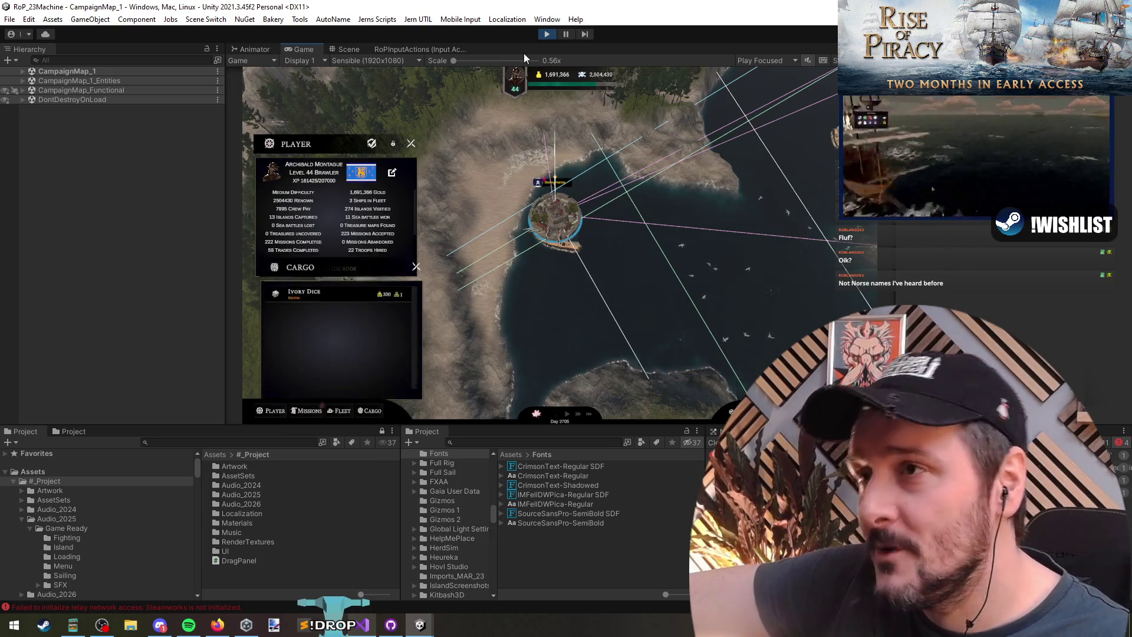
pyautogui.hotkey('alt', 'Tab')
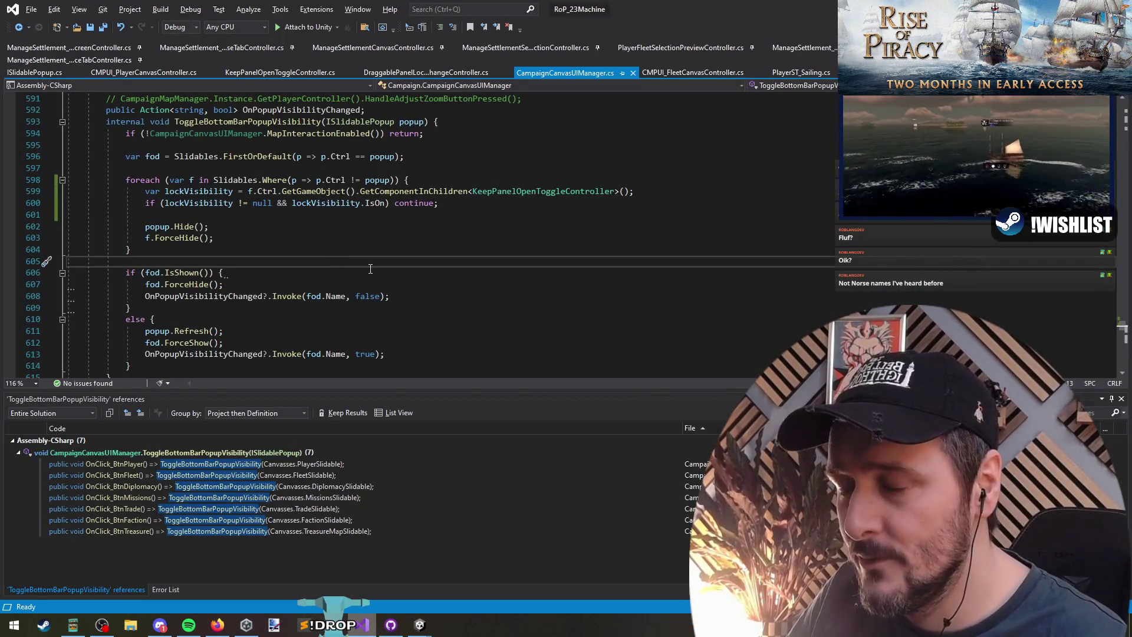
# Return to the Unity editor and focus its Hierarchy
pyautogui.hotkey('alt', 'Tab')
pyautogui.click(96, 194)
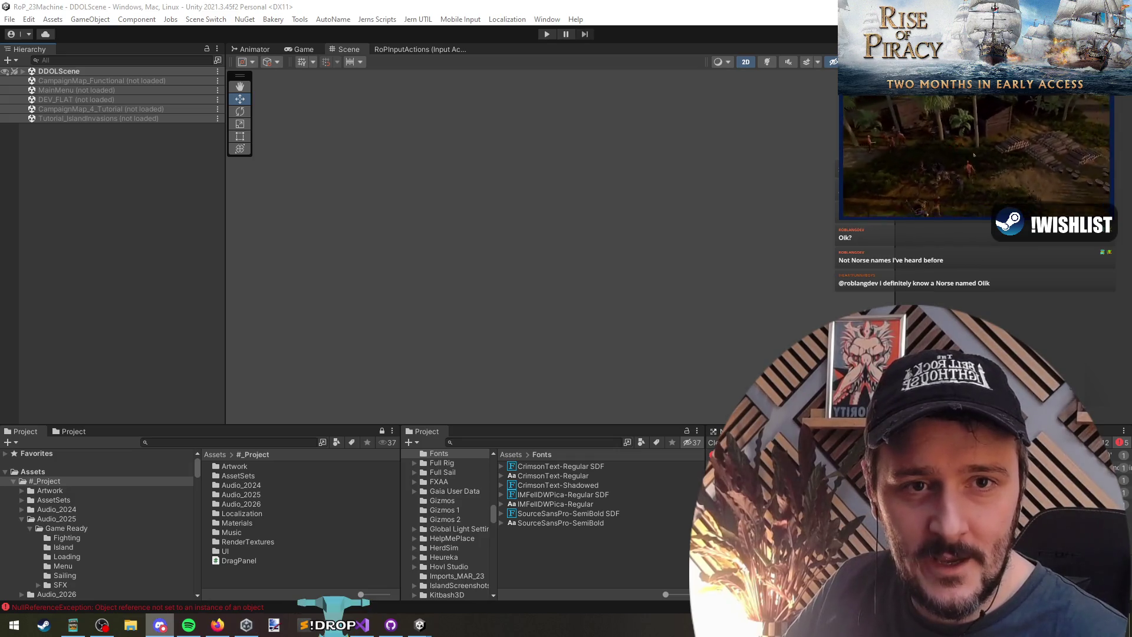
# Review the popup visibility code in CampaignCanvasUIManager.cs, then return to Unity's DDOLScene
pyautogui.click(465, 242)
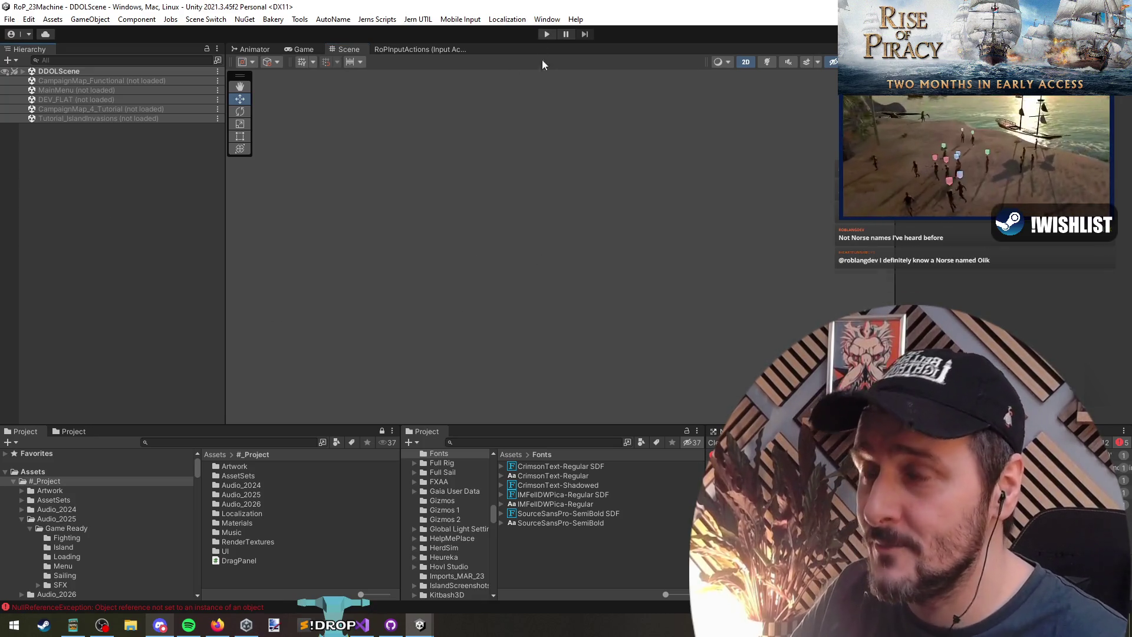
pyautogui.hotkey('alt', 'Tab')
pyautogui.click(492, 249)
pyautogui.click(510, 261)
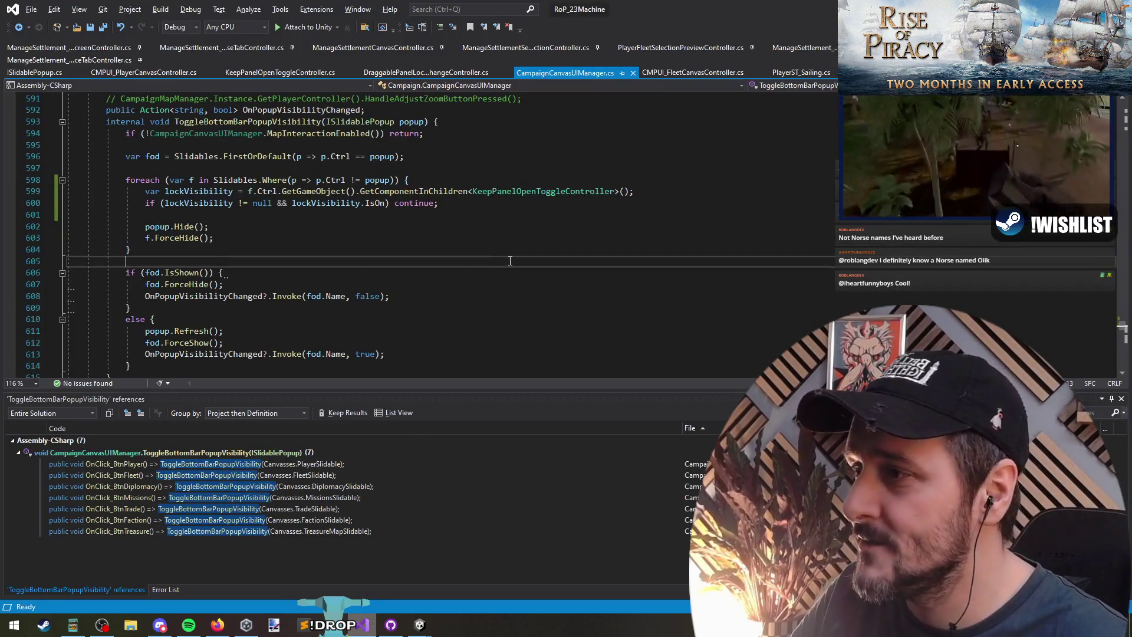
pyautogui.hotkey('alt', 'Tab')
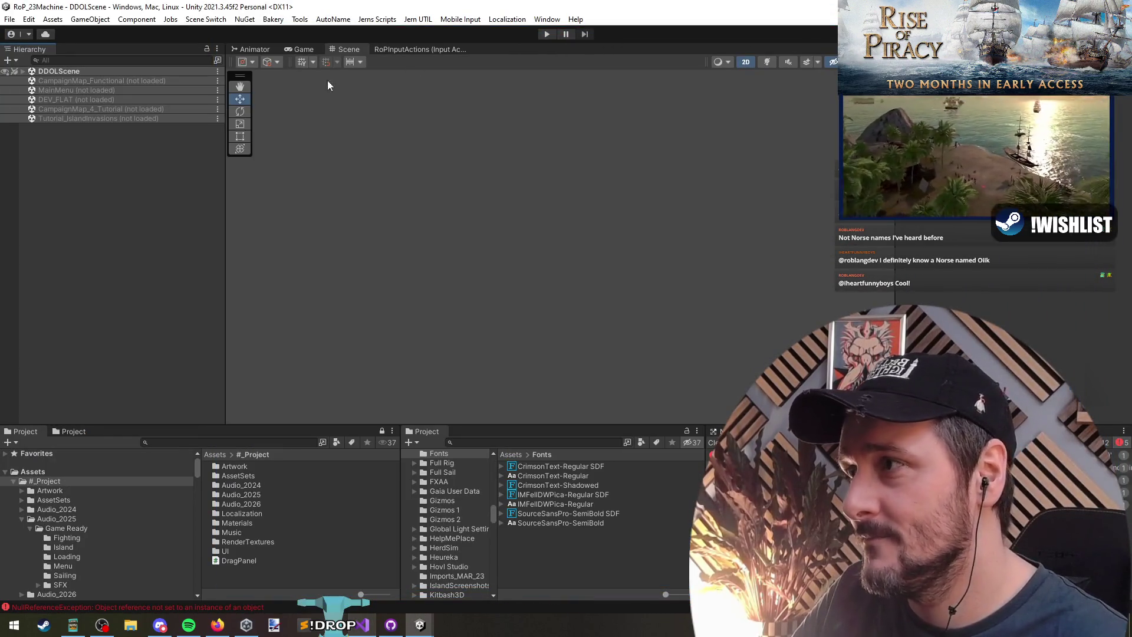
pyautogui.rightClick(88, 80)
# Load the CampaignMap_Functional scene and expand the bottom-bar popup canvases in the Hierarchy
pyautogui.click(105, 87)
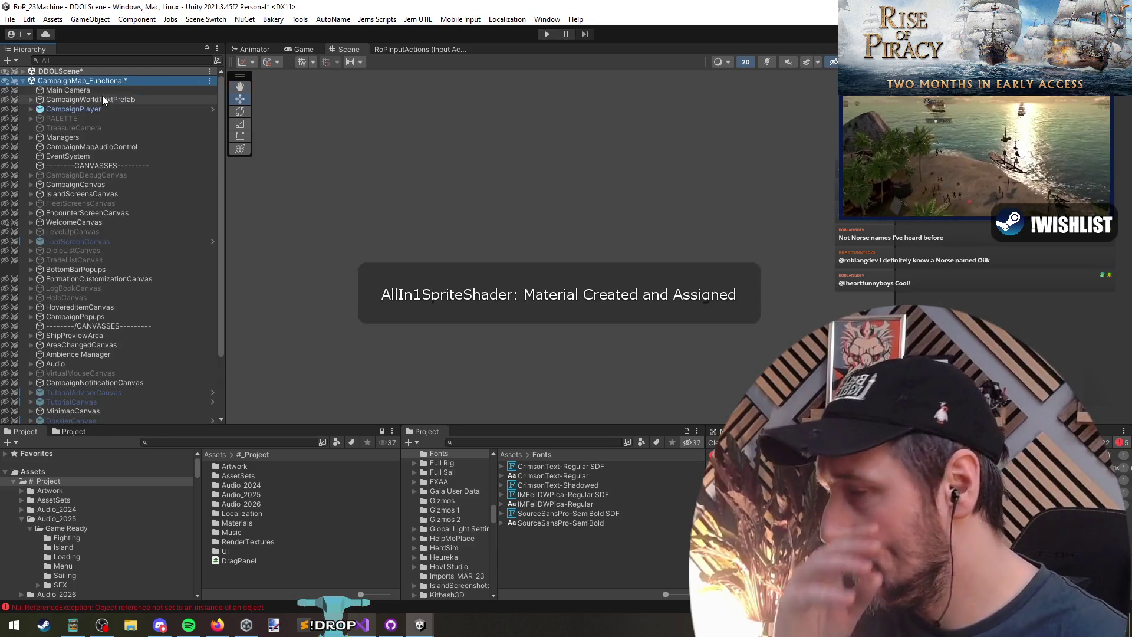
pyautogui.click(127, 280)
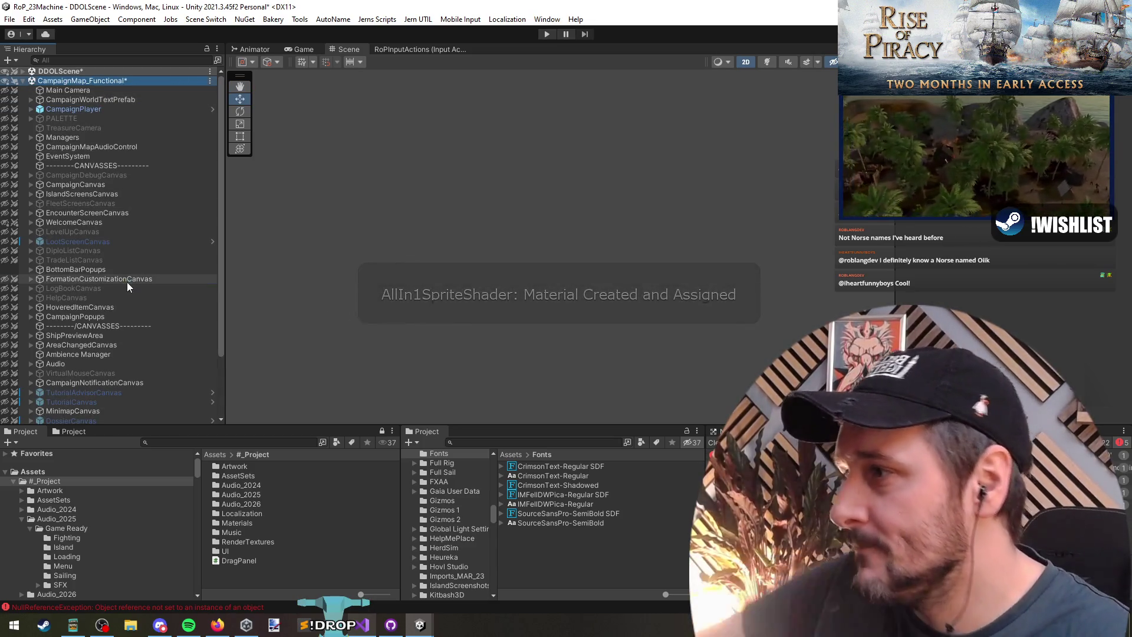
pyautogui.hotkey('ctrl', 'z')
pyautogui.hotkey('ctrl', 'z')
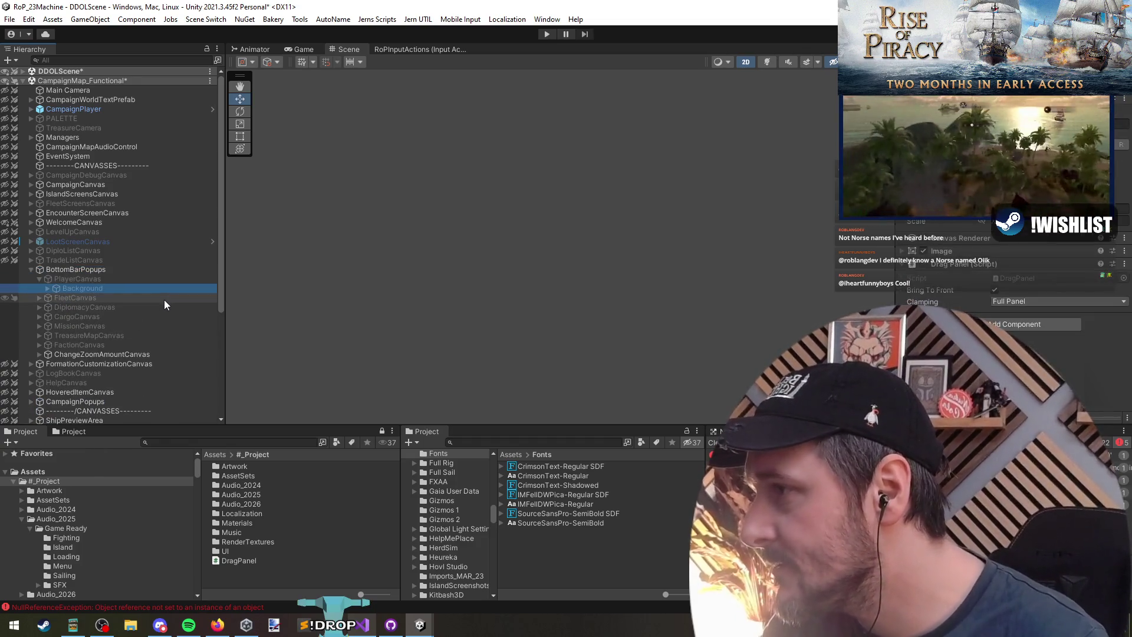
pyautogui.hotkey('ctrl', 'z')
pyautogui.hotkey('ctrl', 'z')
pyautogui.hotkey('ctrl', 'z')
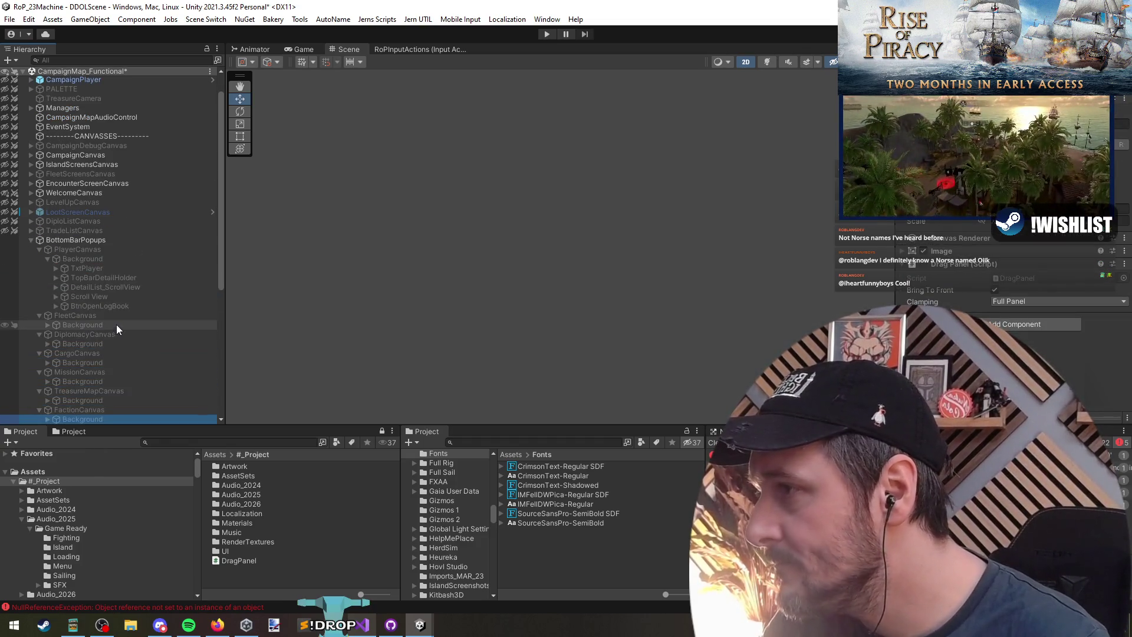
pyautogui.scroll(-3, 115, 325)
# Expand the Player popup's TxtPlayer title and select its MovablePanelBtn and KeepPanelOpenBtn
pyautogui.click(107, 200)
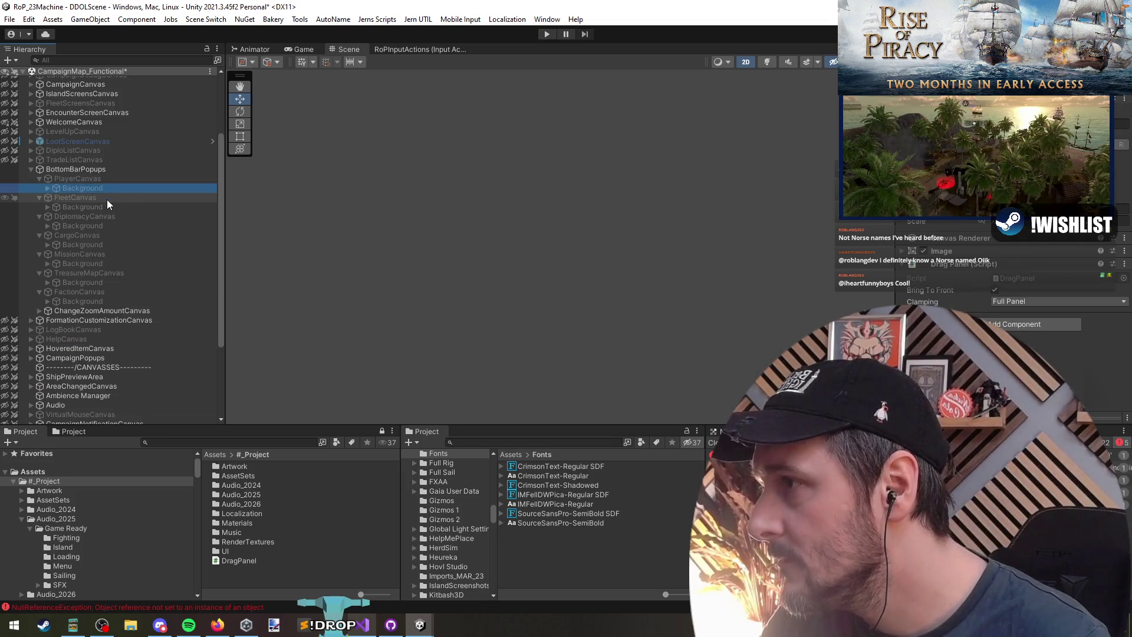
pyautogui.press('Right')
pyautogui.press('Right')
pyautogui.click(128, 236)
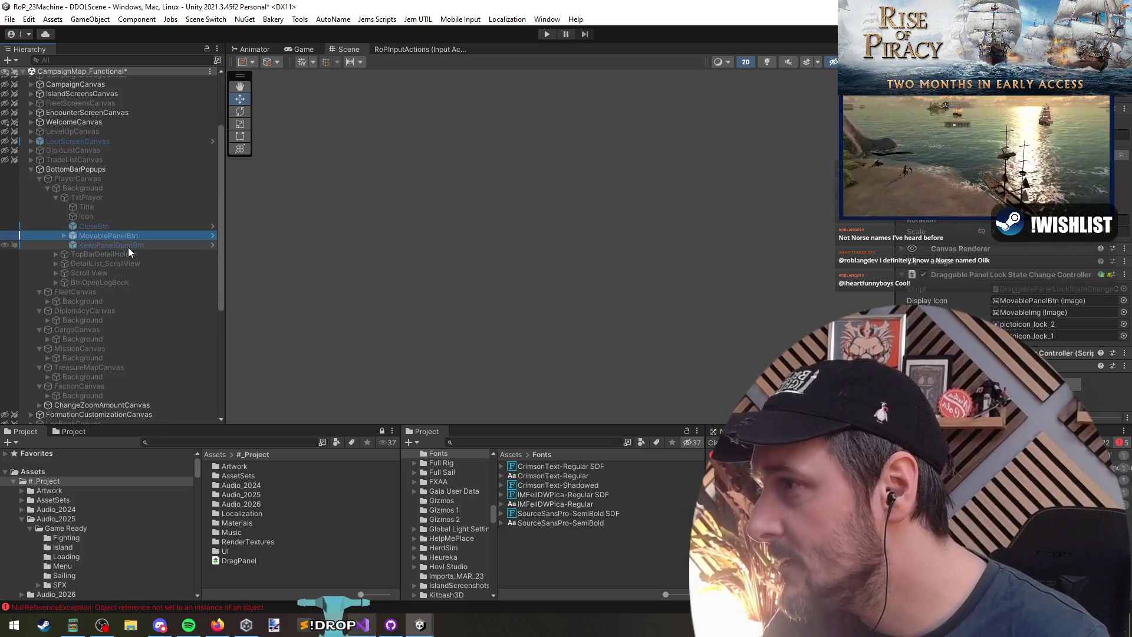
pyautogui.keyDown('shift'); pyautogui.click(130, 245); pyautogui.keyUp('shift')
pyautogui.scroll(-3, 134, 239)
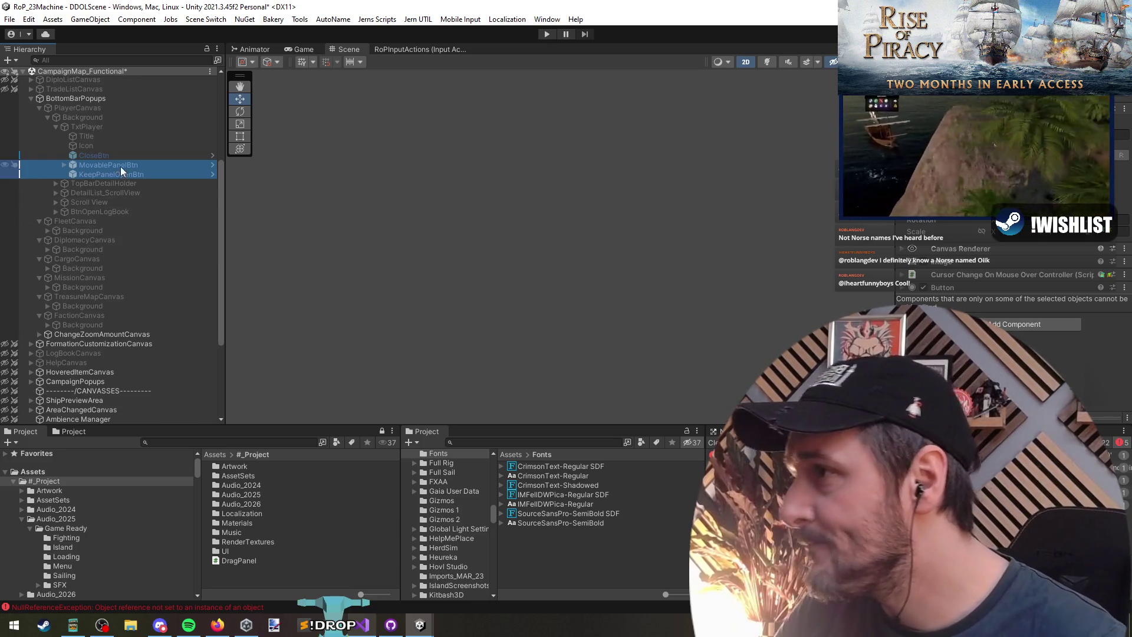
# Expand the Background objects of the Faction, Treasure Map, Mission, Cargo, Diplomacy and Fleet canvases
pyautogui.click(105, 326)
pyautogui.keyDown('ctrl'); pyautogui.click(98, 306); pyautogui.keyUp('ctrl')
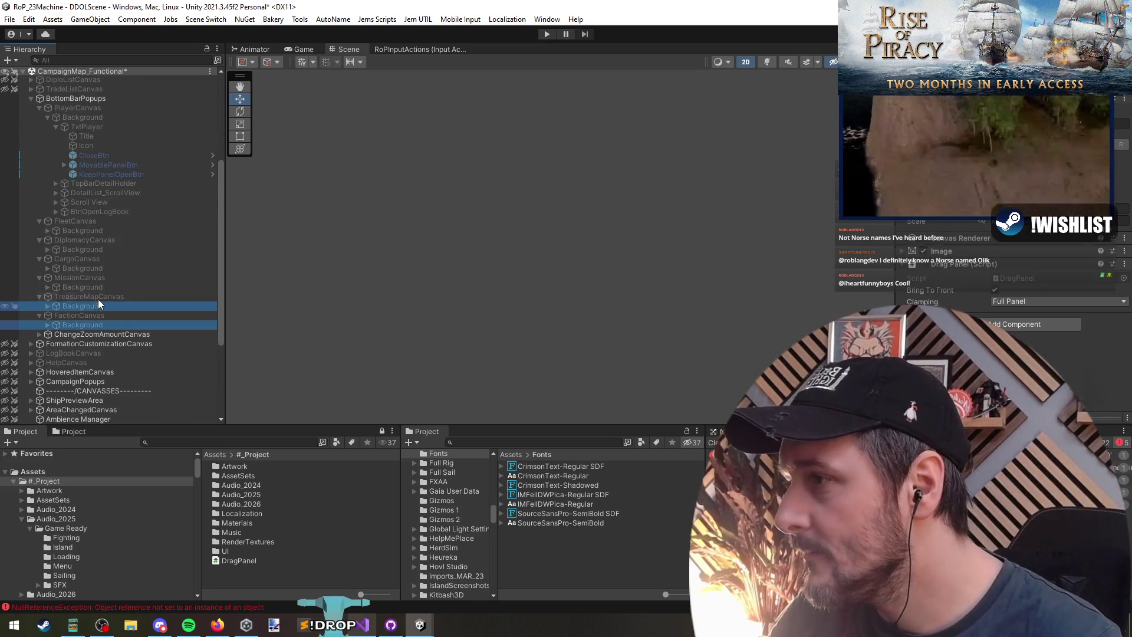
pyautogui.keyDown('ctrl'); pyautogui.click(98, 287); pyautogui.keyUp('ctrl')
pyautogui.keyDown('ctrl'); pyautogui.click(94, 269); pyautogui.keyUp('ctrl')
pyautogui.keyDown('ctrl'); pyautogui.click(93, 250); pyautogui.keyUp('ctrl')
pyautogui.keyDown('ctrl'); pyautogui.click(93, 231); pyautogui.keyUp('ctrl')
pyautogui.press('Right')
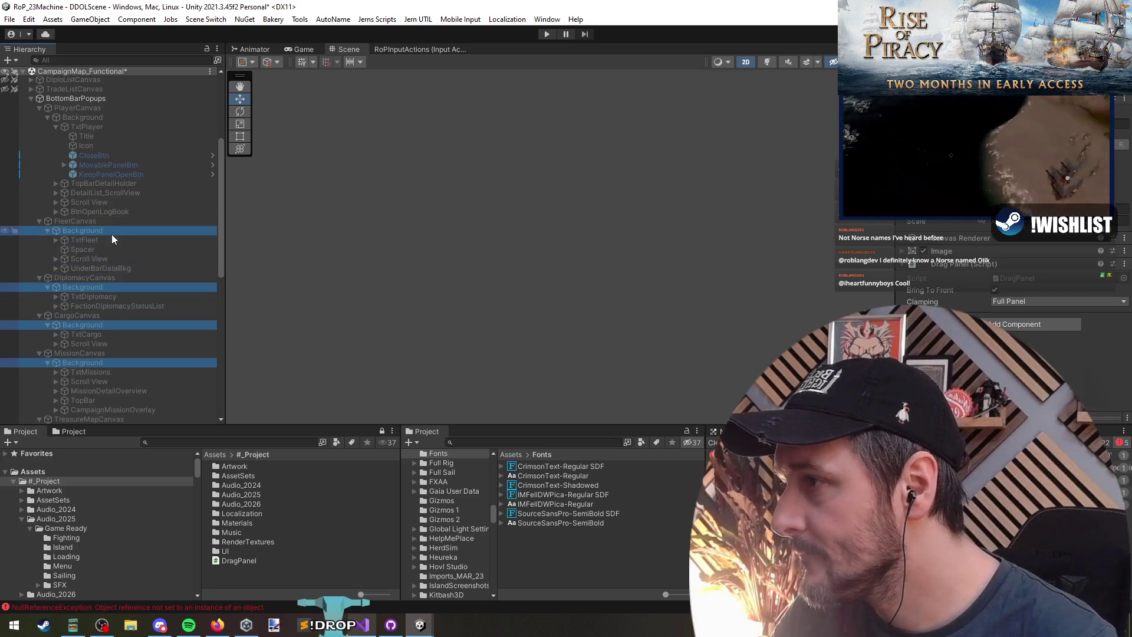
pyautogui.scroll(-2, 118, 247)
pyautogui.scroll(-6, 123, 264)
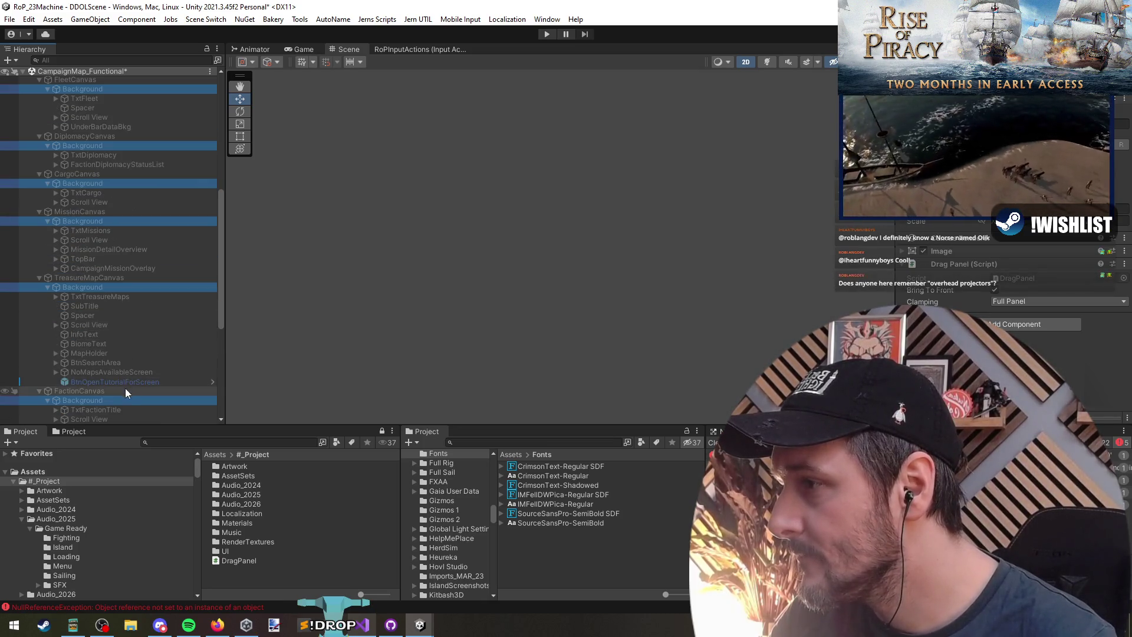
# Expand the title objects TxtFactionTitle, TxtTreasureMaps, TxtMissions, TxtCargo, TxtDiplomacy and TxtFleet
pyautogui.click(116, 339)
pyautogui.scroll(3, 122, 289)
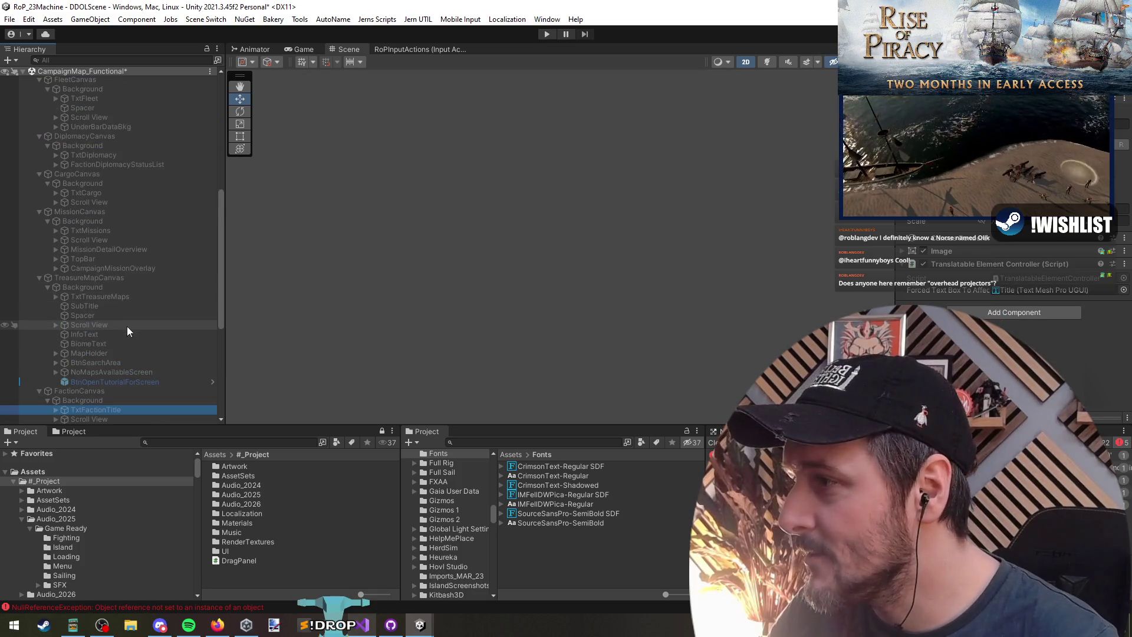
pyautogui.keyDown('ctrl'); pyautogui.click(99, 296); pyautogui.keyUp('ctrl')
pyautogui.scroll(3, 187, 296)
pyautogui.keyDown('ctrl'); pyautogui.click(108, 302); pyautogui.keyUp('ctrl')
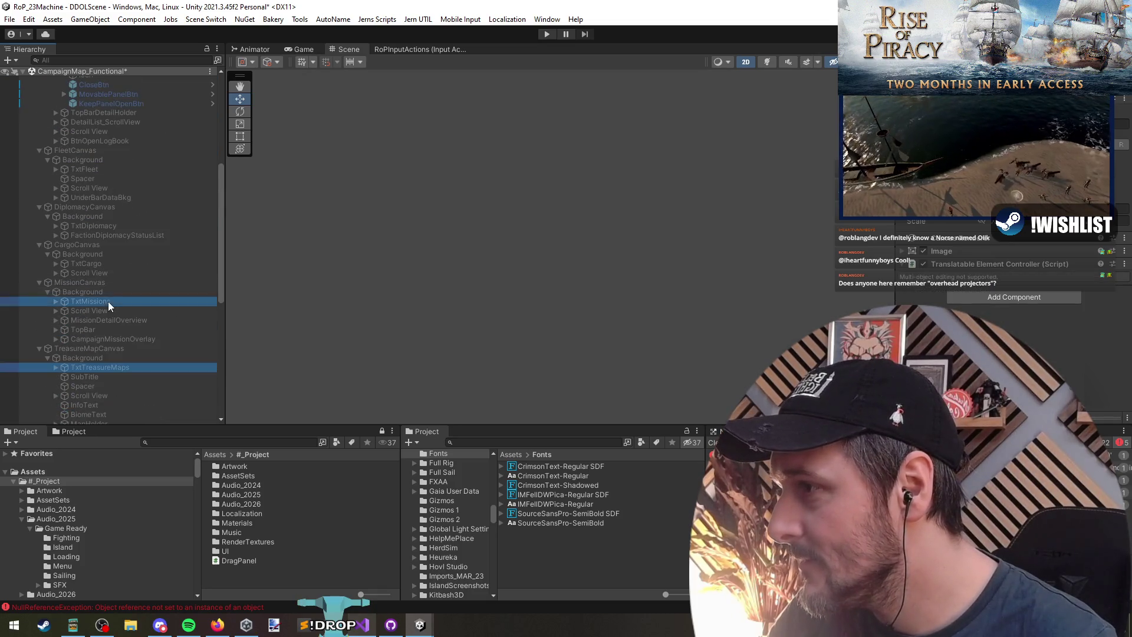
pyautogui.keyDown('ctrl'); pyautogui.click(112, 264); pyautogui.keyUp('ctrl')
pyautogui.keyDown('ctrl'); pyautogui.click(116, 227); pyautogui.keyUp('ctrl')
pyautogui.keyDown('ctrl'); pyautogui.click(112, 170); pyautogui.keyUp('ctrl')
pyautogui.scroll(6, 133, 172)
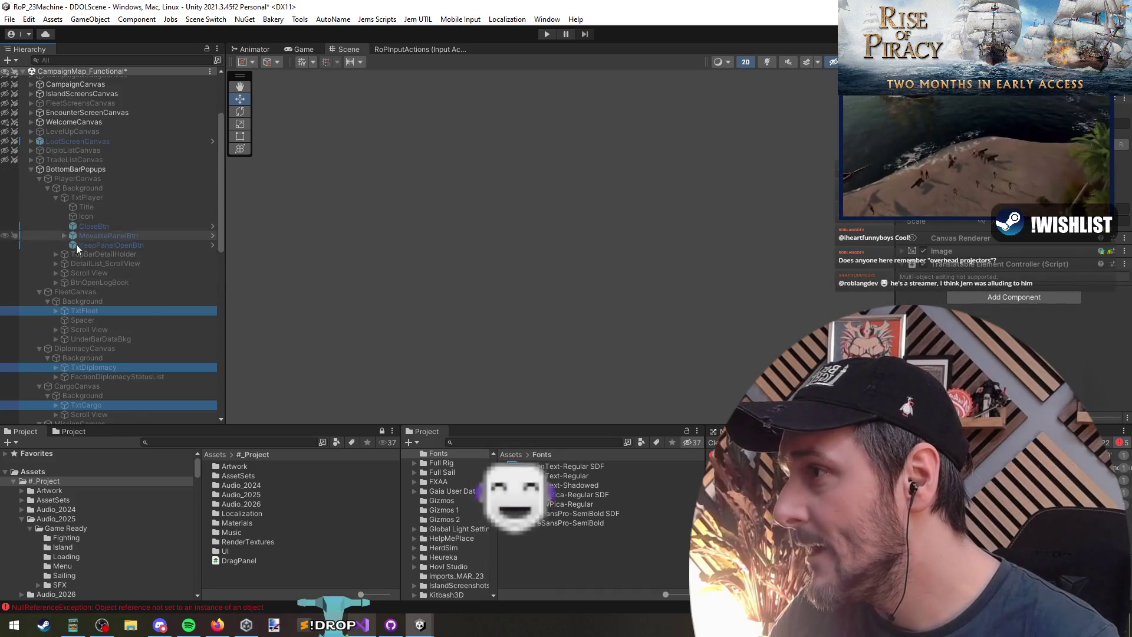
pyautogui.press('Right')
pyautogui.scroll(-6, 144, 312)
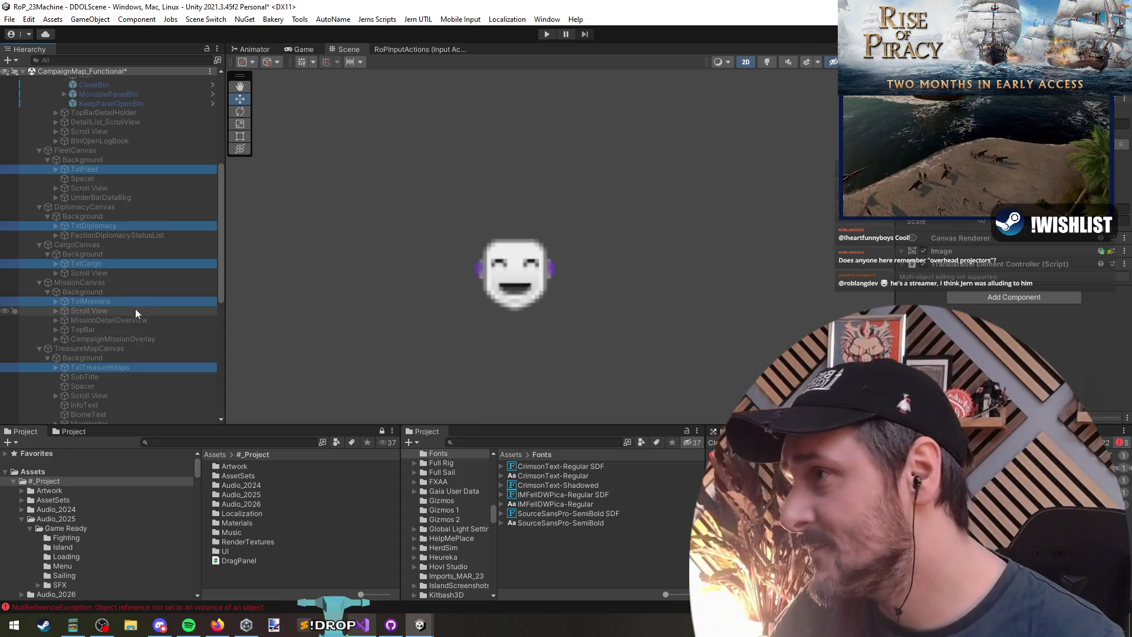
pyautogui.scroll(-9, 133, 253)
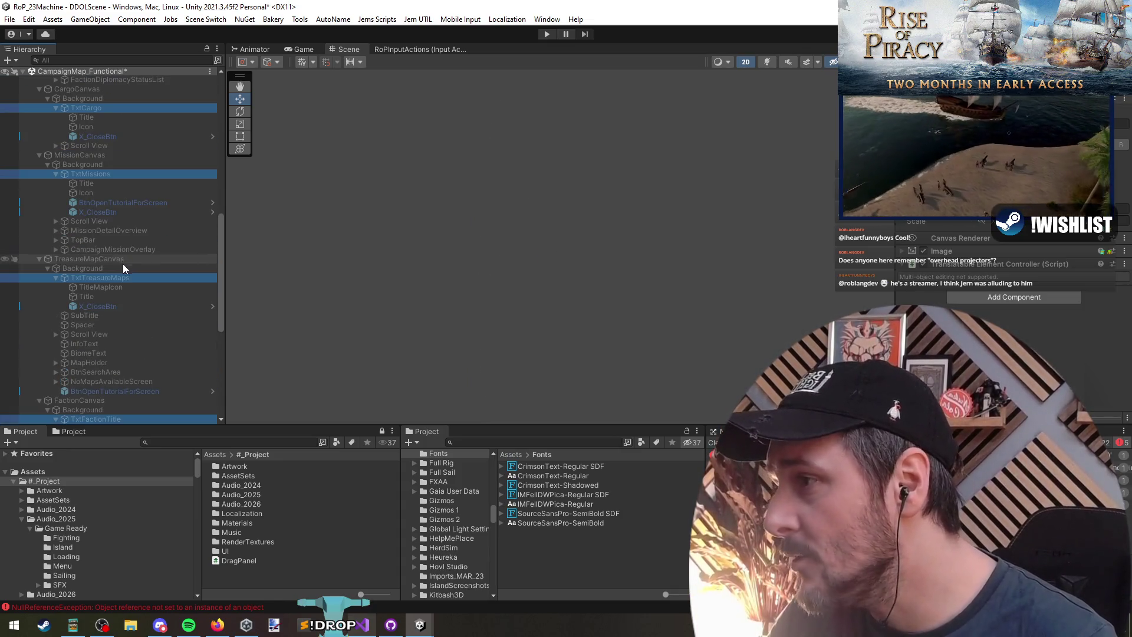
# Select the Player popup's MovablePanelBtn and KeepPanelOpenBtn as the buttons to copy
pyautogui.click(122, 308)
pyautogui.scroll(-8, 122, 295)
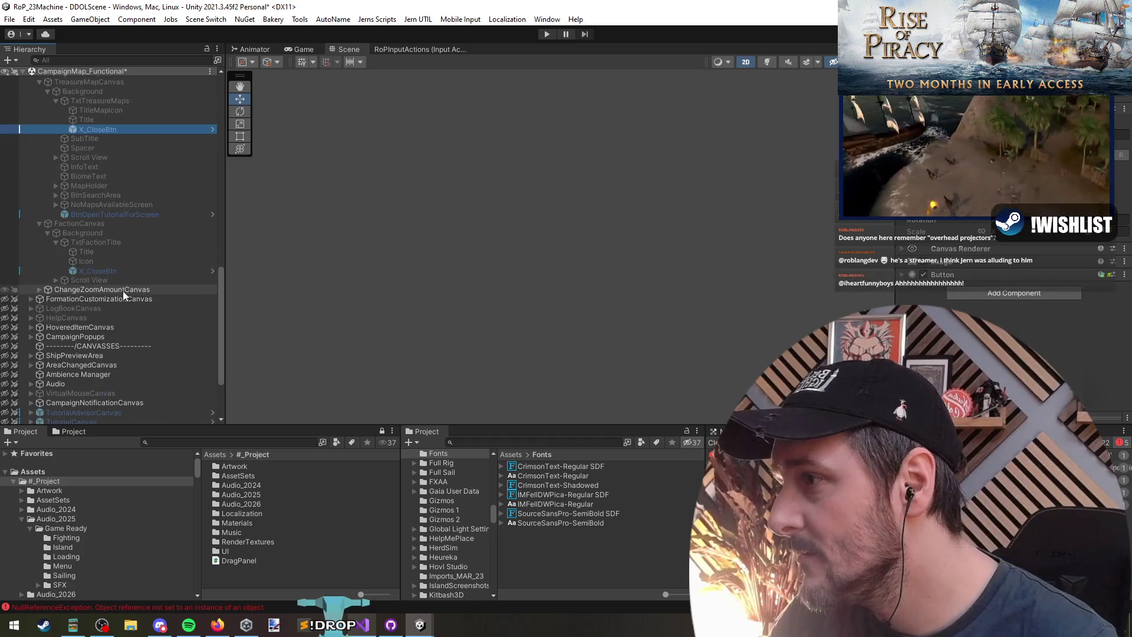
pyautogui.scroll(20, 115, 247)
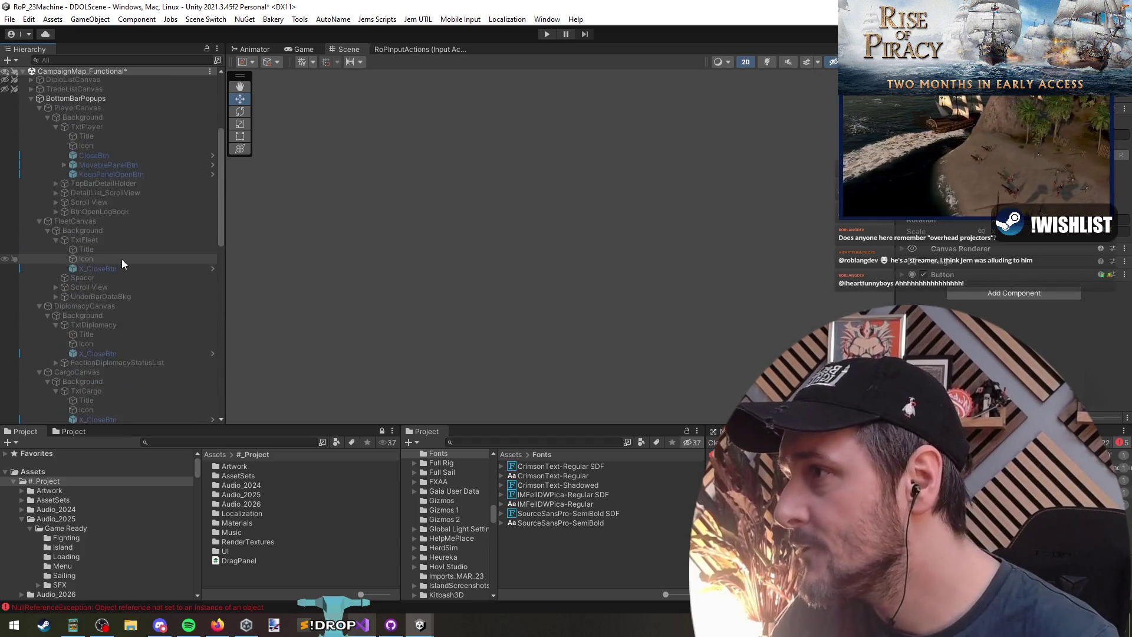
pyautogui.click(122, 245)
pyautogui.keyDown('ctrl'); pyautogui.click(125, 235); pyautogui.keyUp('ctrl')
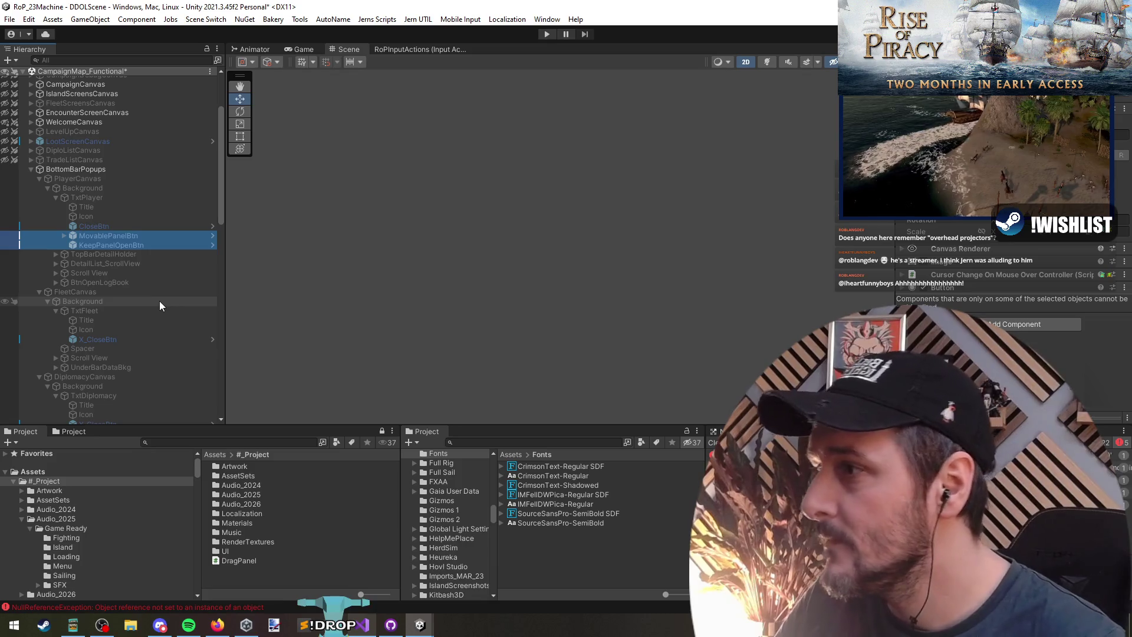
pyautogui.scroll(-4, 160, 301)
# Duplicate the two panel buttons and place the copies under the first popup titles, including TxtDiplomacy
pyautogui.hotkey('ctrl', 'd')
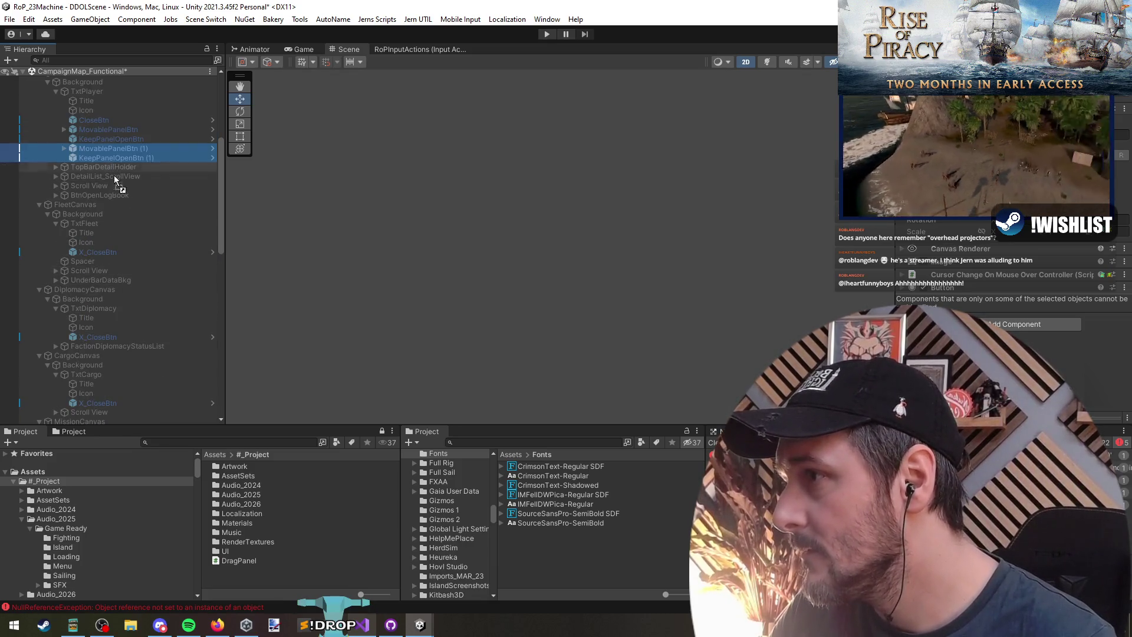
pyautogui.moveTo(106, 259); pyautogui.dragTo(106, 258)
pyautogui.scroll(-5, 118, 264)
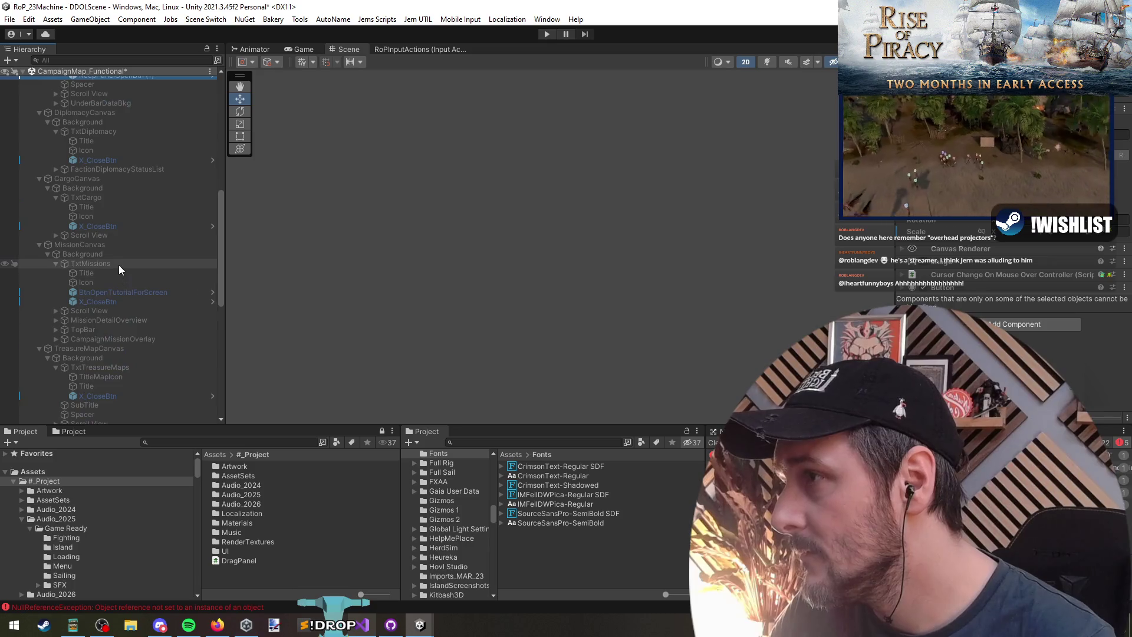
pyautogui.hotkey('ctrl', 'd')
pyautogui.moveTo(109, 127)
pyautogui.mouseDown()
pyautogui.moveTo(97, 217)
pyautogui.moveTo(107, 260)
pyautogui.mouseUp()
pyautogui.scroll(-3, 116, 238)
# Copy the buttons to the remaining popups through Faction, undo an accidental nesting, and save the scene
pyautogui.hotkey('ctrl', 'd')
pyautogui.scroll(-3, 117, 264)
pyautogui.hotkey('ctrl', 'd')
pyautogui.scroll(-3, 127, 236)
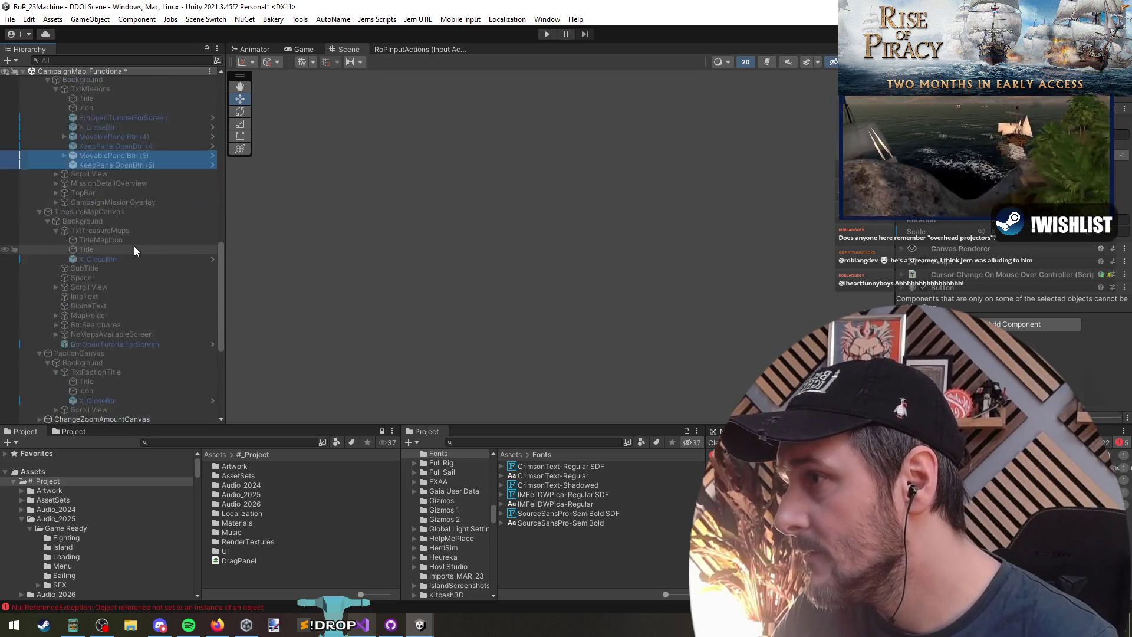
pyautogui.hotkey('ctrl', 'd')
pyautogui.moveTo(113, 137); pyautogui.dragTo(114, 390)
pyautogui.hotkey('ctrl', 'd')
pyautogui.hotkey('ctrl', 'z')
pyautogui.scroll(-3, 113, 264)
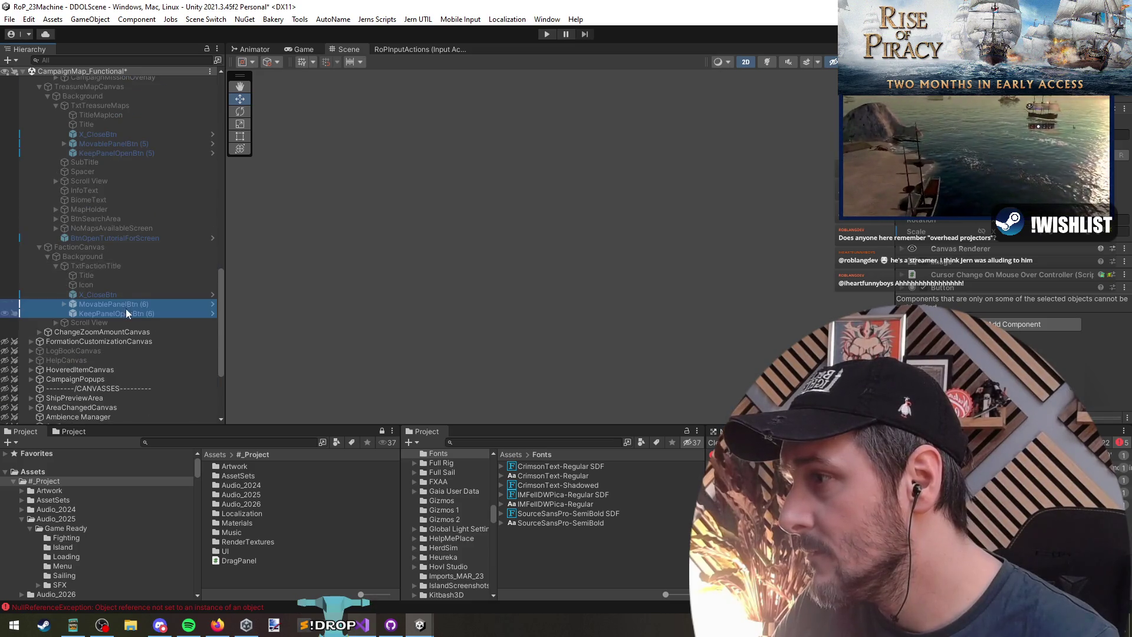
pyautogui.scroll(6, 133, 236)
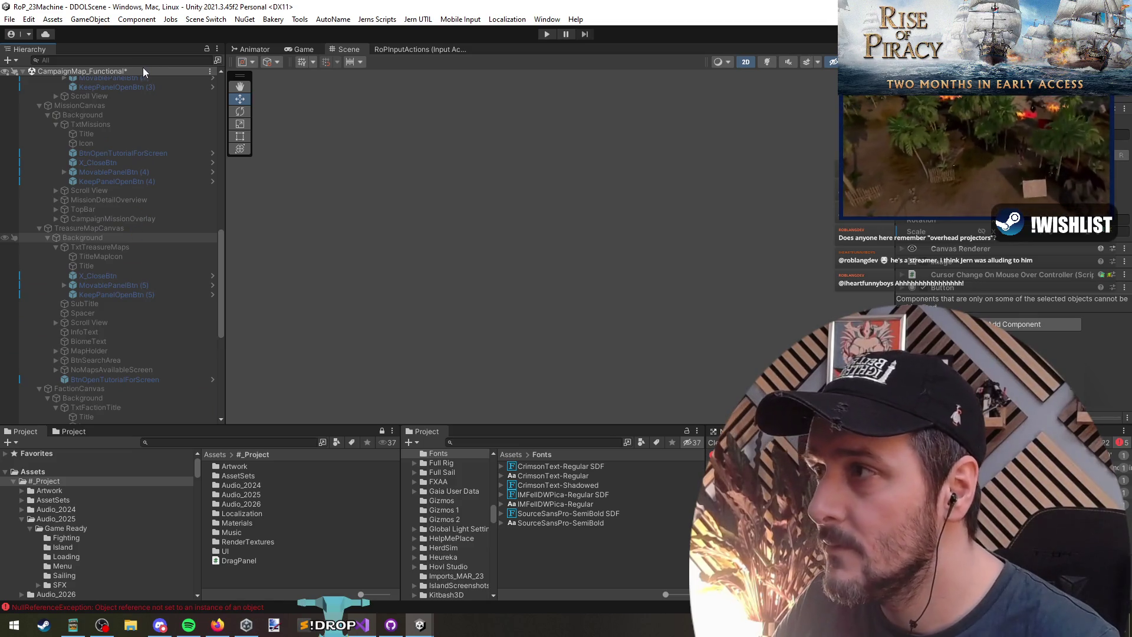
pyautogui.rightClick(119, 69)
pyautogui.click(156, 222)
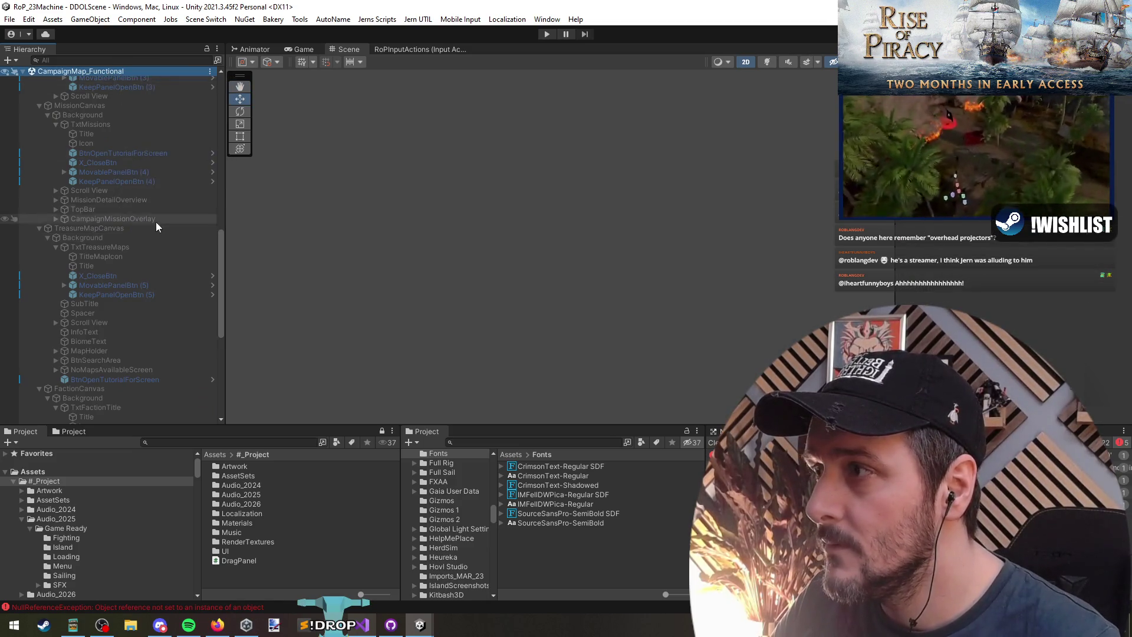
# Set PlayerCanvas active so it appears in the Scene view
pyautogui.scroll(13, 153, 222)
pyautogui.scroll(6, 152, 226)
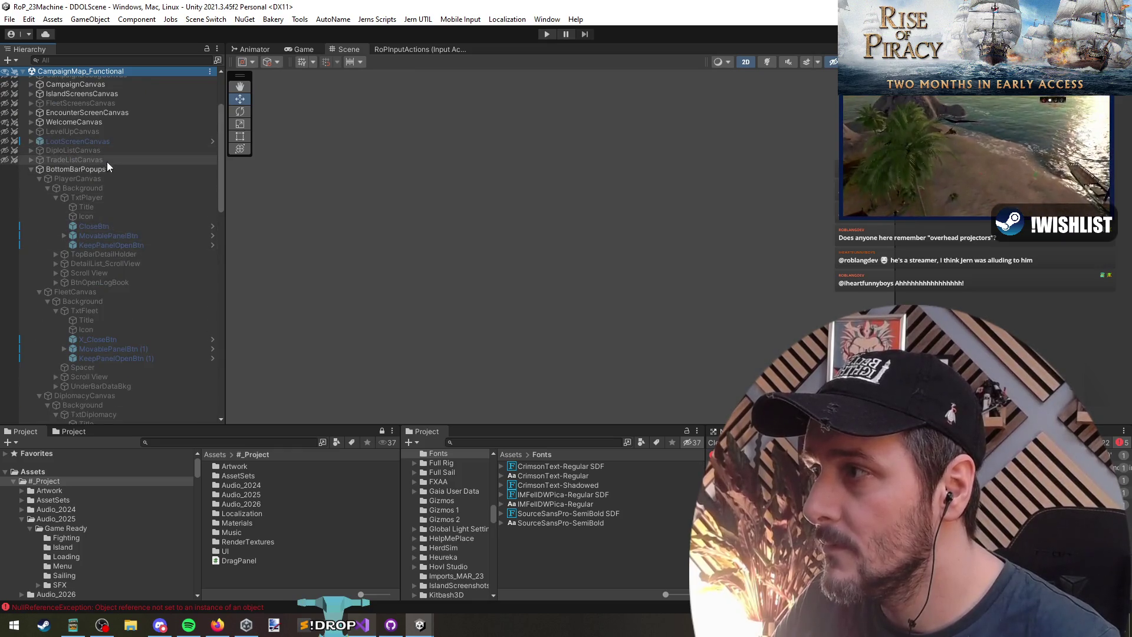
pyautogui.click(115, 179)
pyautogui.hotkey('shift', 'alt', 'a')
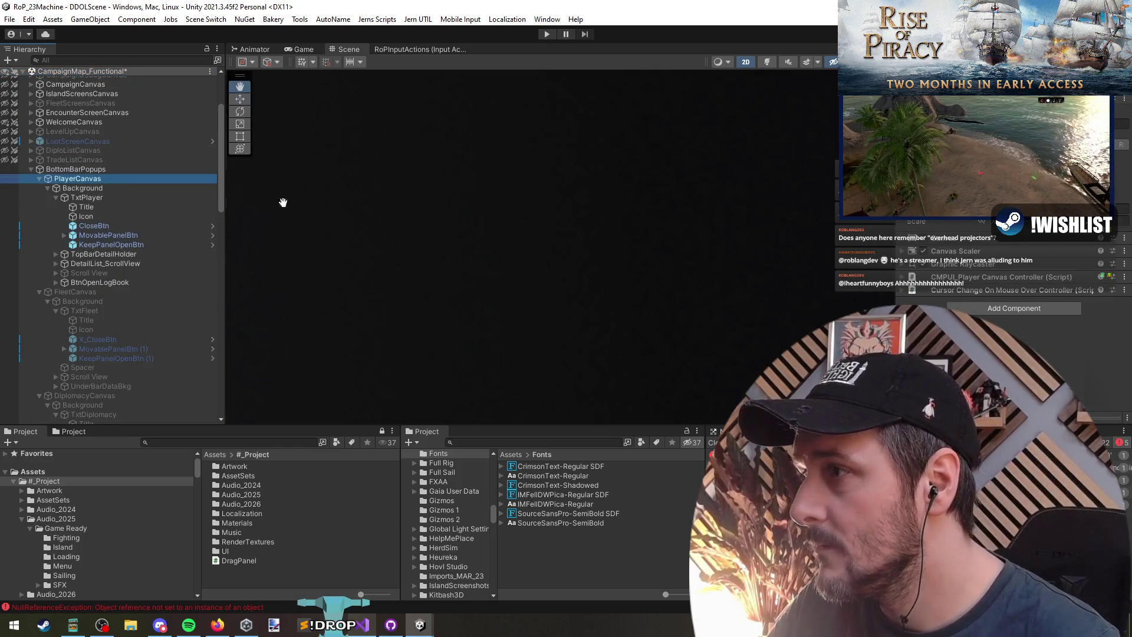
# Activate the Fleet, Diplomacy, Cargo, Mission, Treasure Map and Faction canvases and frame them
pyautogui.click(88, 295)
pyautogui.scroll(-5, 87, 295)
pyautogui.keyDown('ctrl'); pyautogui.click(91, 218); pyautogui.keyUp('ctrl')
pyautogui.hotkey('shift', 'alt', 'a')
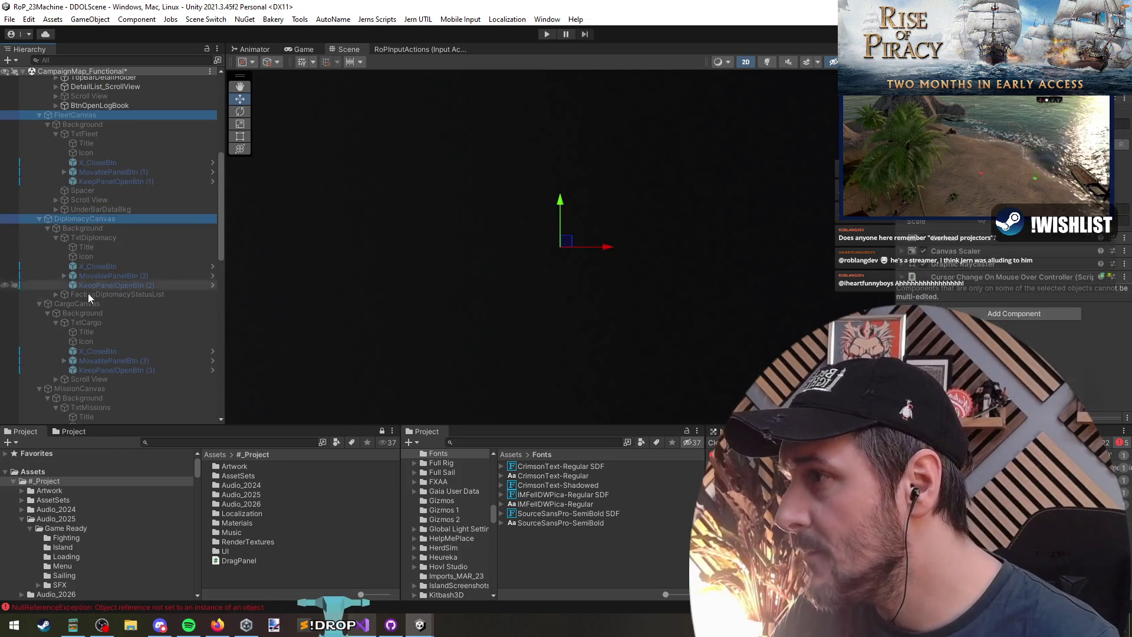
pyautogui.click(85, 304)
pyautogui.scroll(-6, 115, 246)
pyautogui.keyDown('ctrl'); pyautogui.click(82, 212); pyautogui.keyUp('ctrl')
pyautogui.click(84, 334)
pyautogui.scroll(-6, 108, 256)
pyautogui.keyDown('ctrl'); pyautogui.click(83, 319); pyautogui.keyUp('ctrl')
pyautogui.hotkey('shift', 'alt', 'a')
pyautogui.press('f')
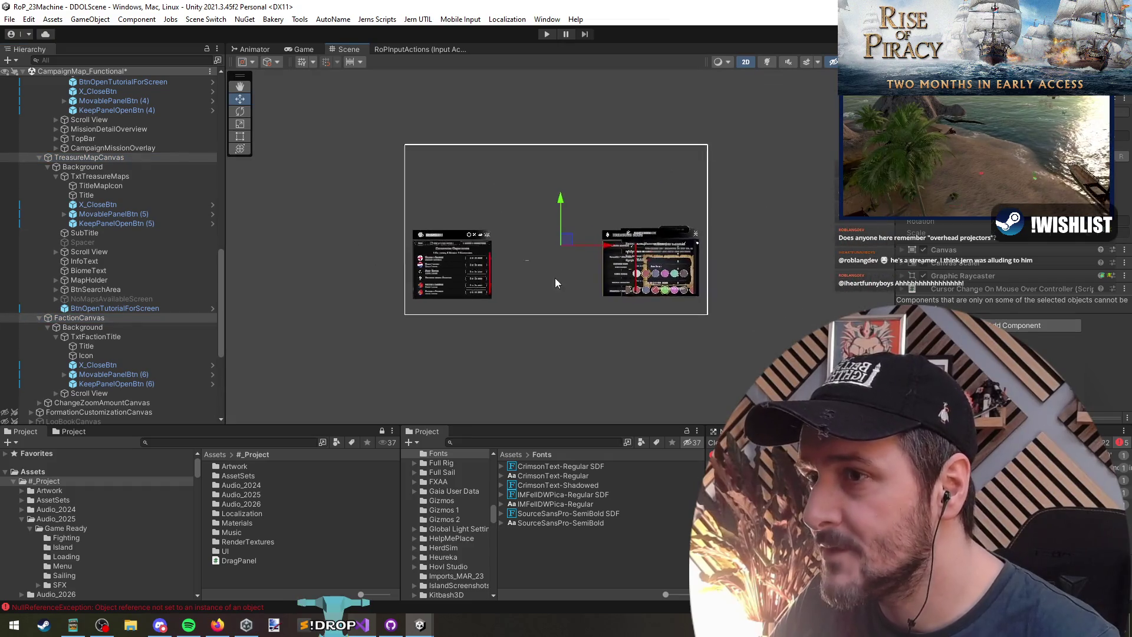
# Inspect the Player and Fleet popup buttons and frame the Diplomacy close button
pyautogui.scroll(10, 497, 250)
pyautogui.scroll(8, 128, 169)
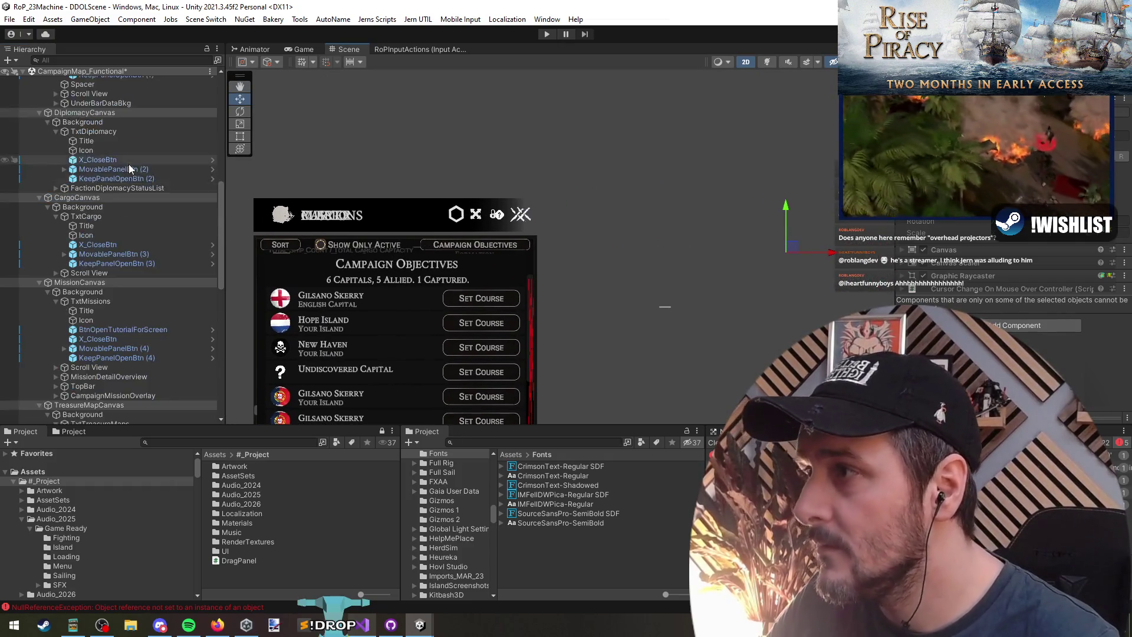
pyautogui.scroll(7, 128, 169)
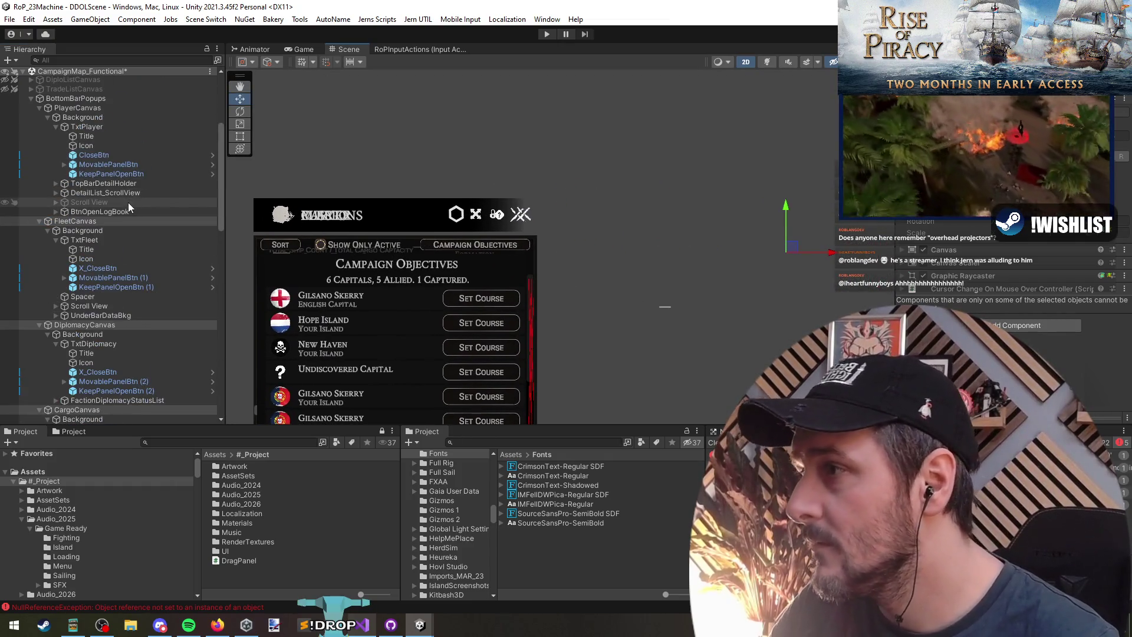
pyautogui.click(112, 164)
pyautogui.click(114, 268)
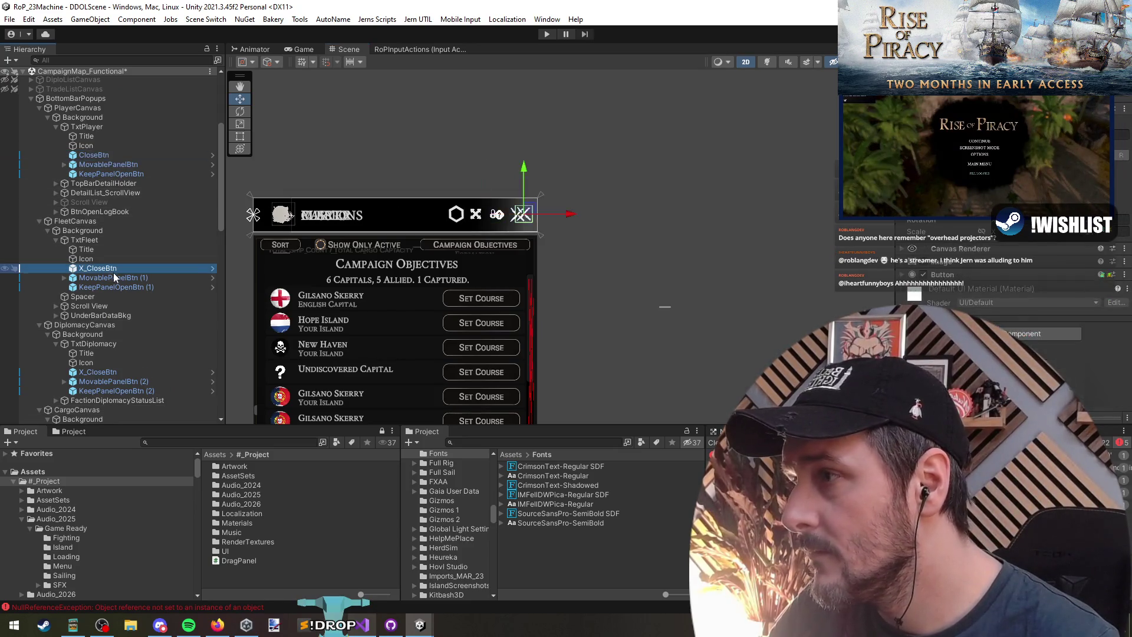
pyautogui.press('Down')
pyautogui.press('Down')
pyautogui.scroll(-1, 175, 320)
pyautogui.click(126, 337)
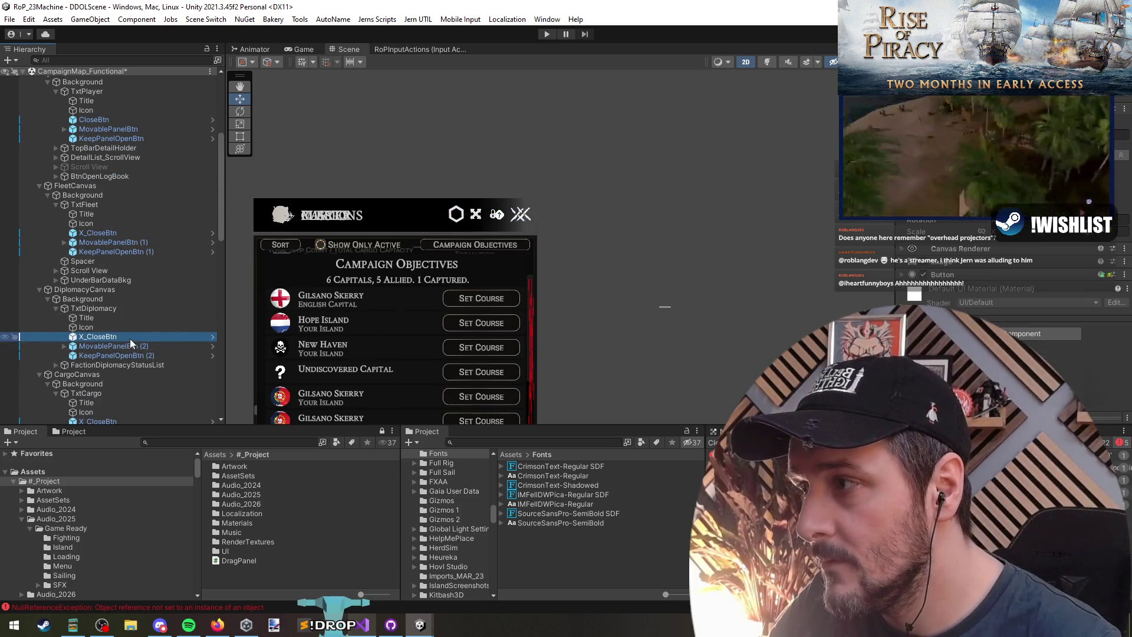
pyautogui.doubleClick(130, 338)
pyautogui.scroll(-6, 453, 270)
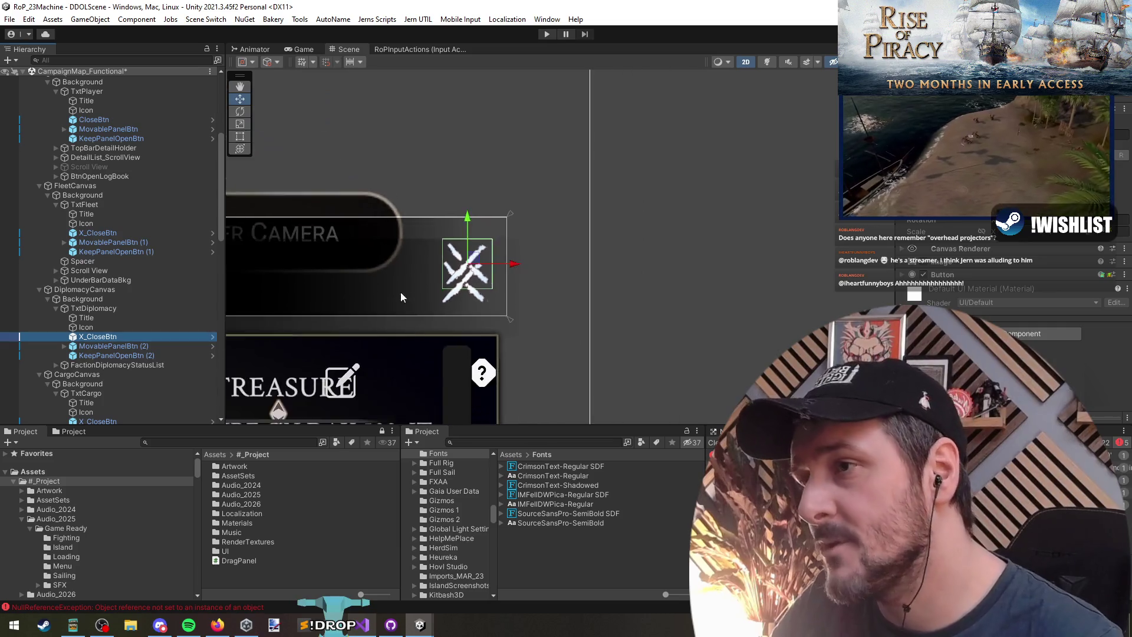
# Check the keep-open buttons of the Diplomacy, Cargo, Mission and Treasure Map popups, plus Treasure Map's lock
pyautogui.click(143, 356)
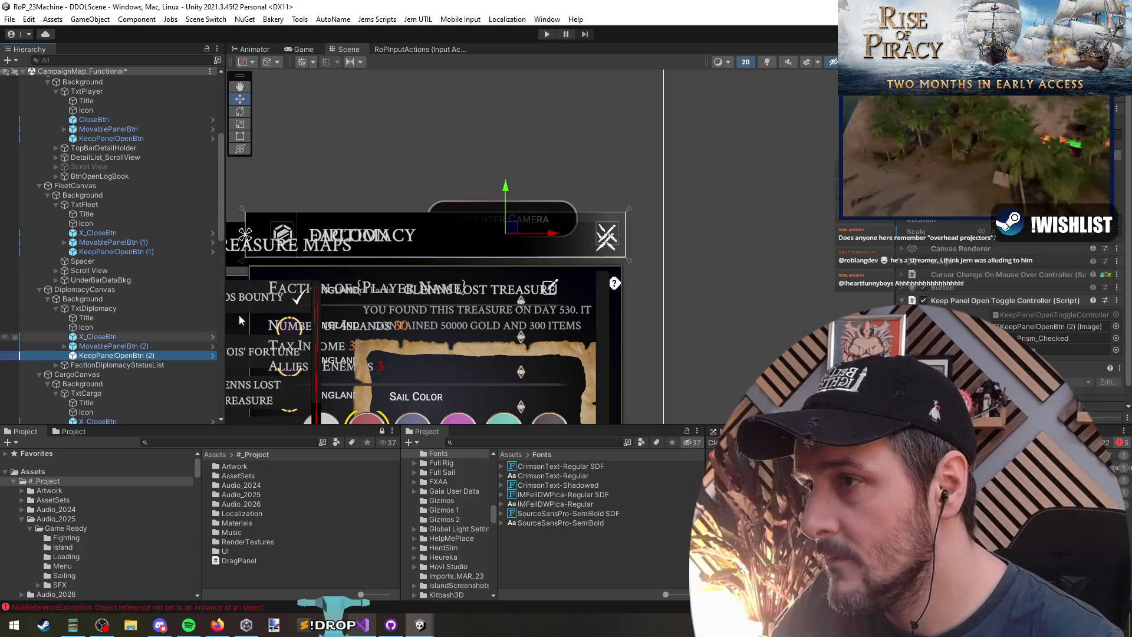
pyautogui.scroll(-8, 354, 271)
pyautogui.scroll(3, 429, 248)
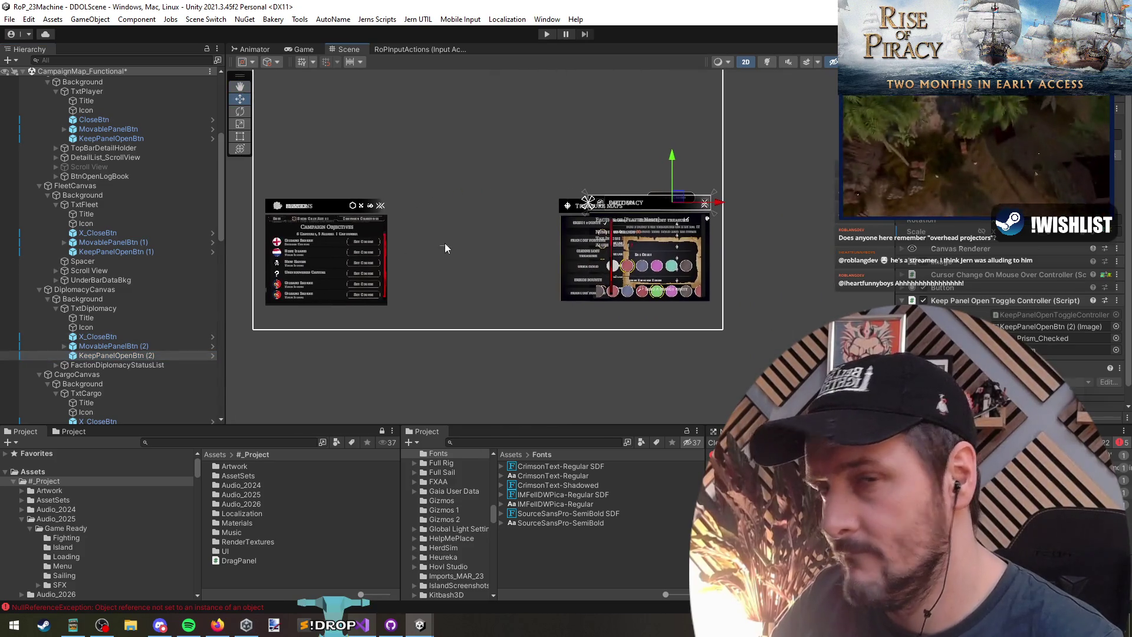
pyautogui.scroll(1, 473, 247)
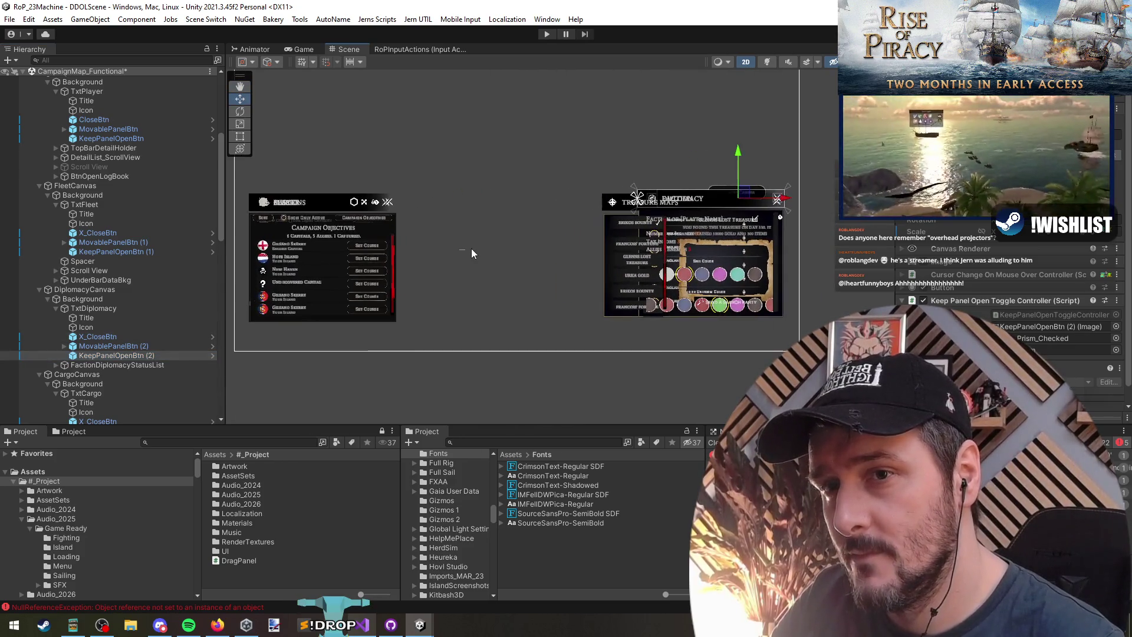
pyautogui.scroll(1, 475, 251)
pyautogui.scroll(-5, 142, 348)
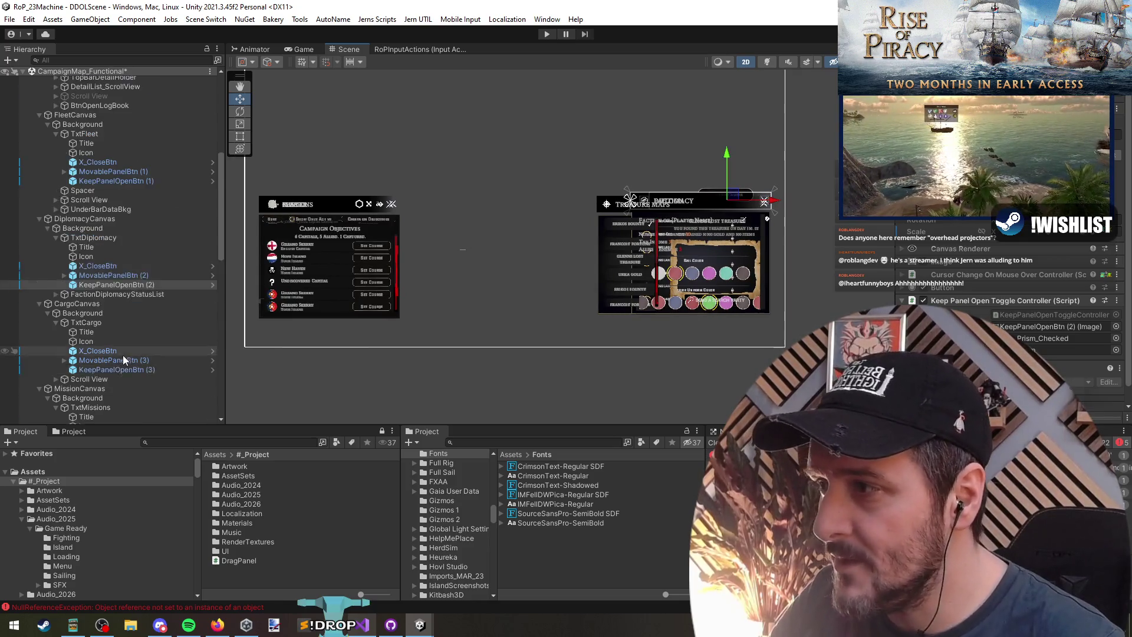
pyautogui.click(126, 254)
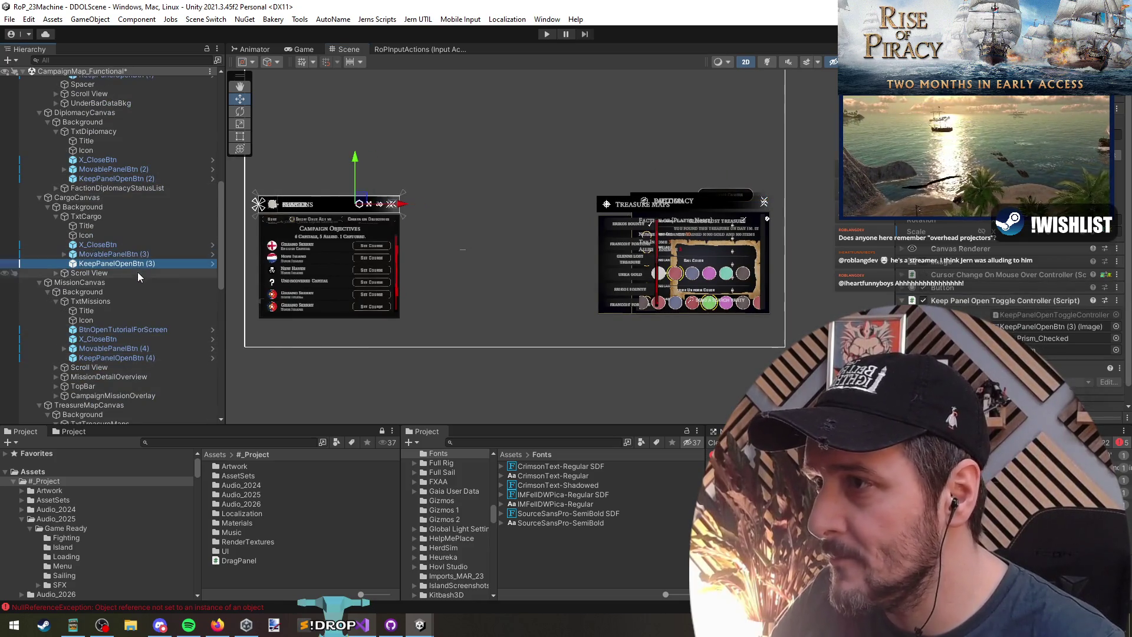
pyautogui.click(130, 347)
pyautogui.scroll(-2, 132, 348)
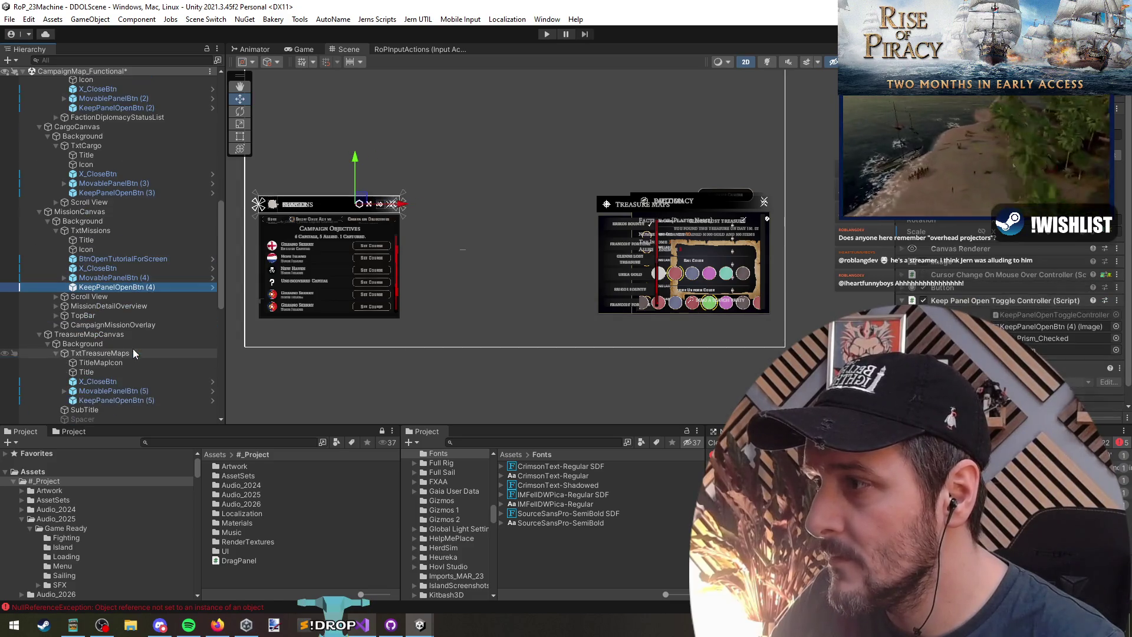
pyautogui.click(131, 390)
pyautogui.click(127, 400)
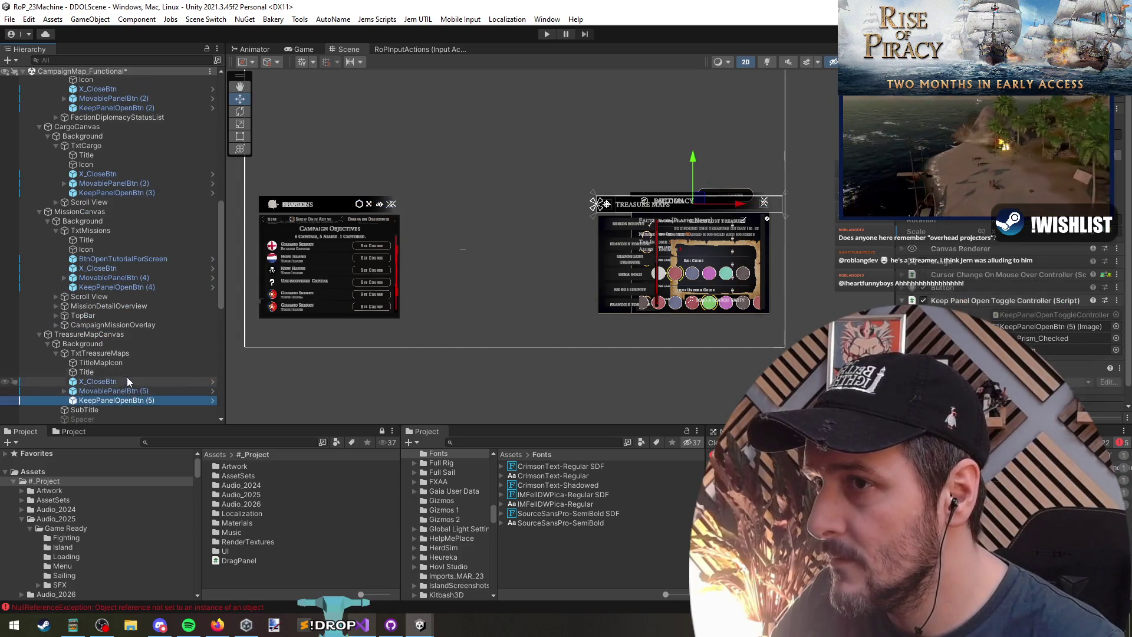
# Check the Treasure Map tutorial and Faction keep-open and lock buttons, then collapse the popup canvases
pyautogui.scroll(-3, 126, 377)
pyautogui.click(126, 383)
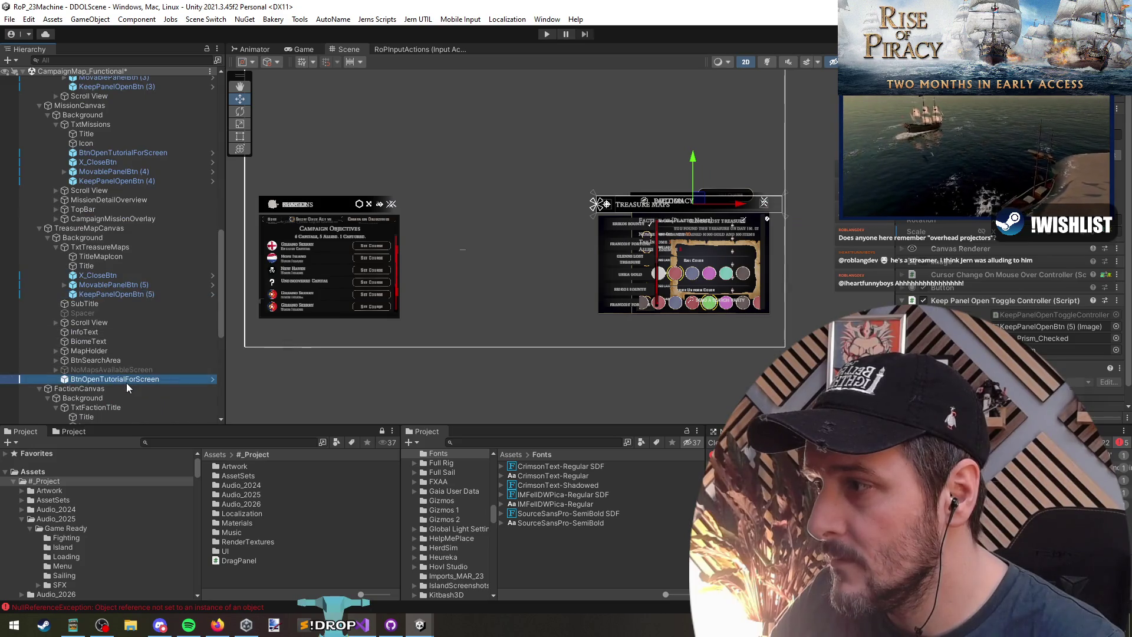
pyautogui.click(120, 298)
pyautogui.scroll(-3, 119, 299)
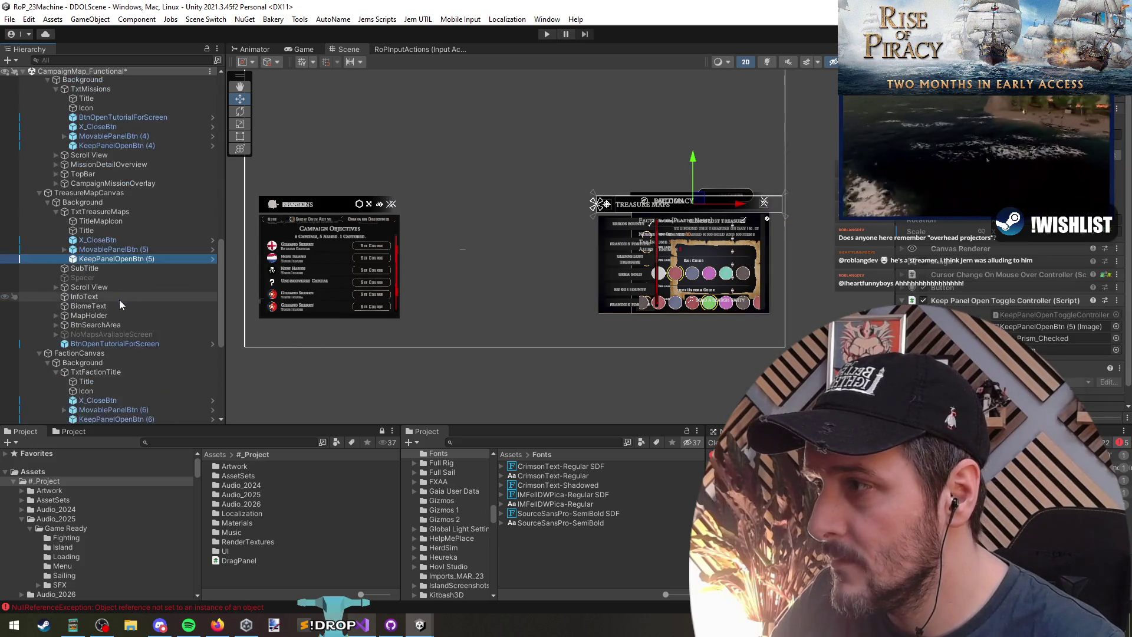
pyautogui.click(117, 347)
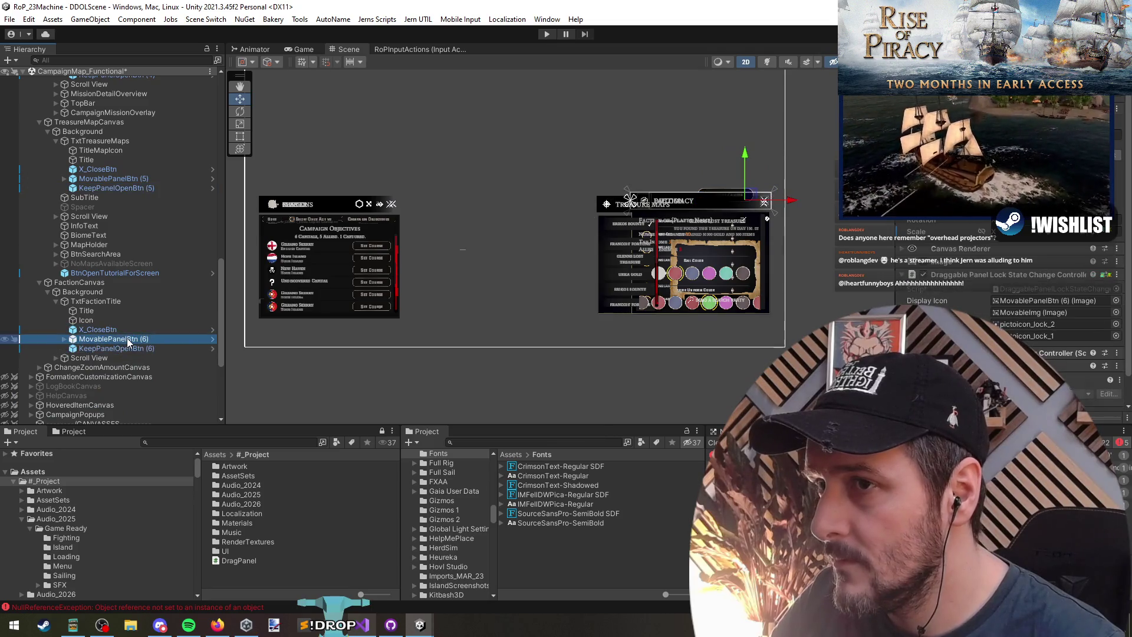
pyautogui.click(126, 338)
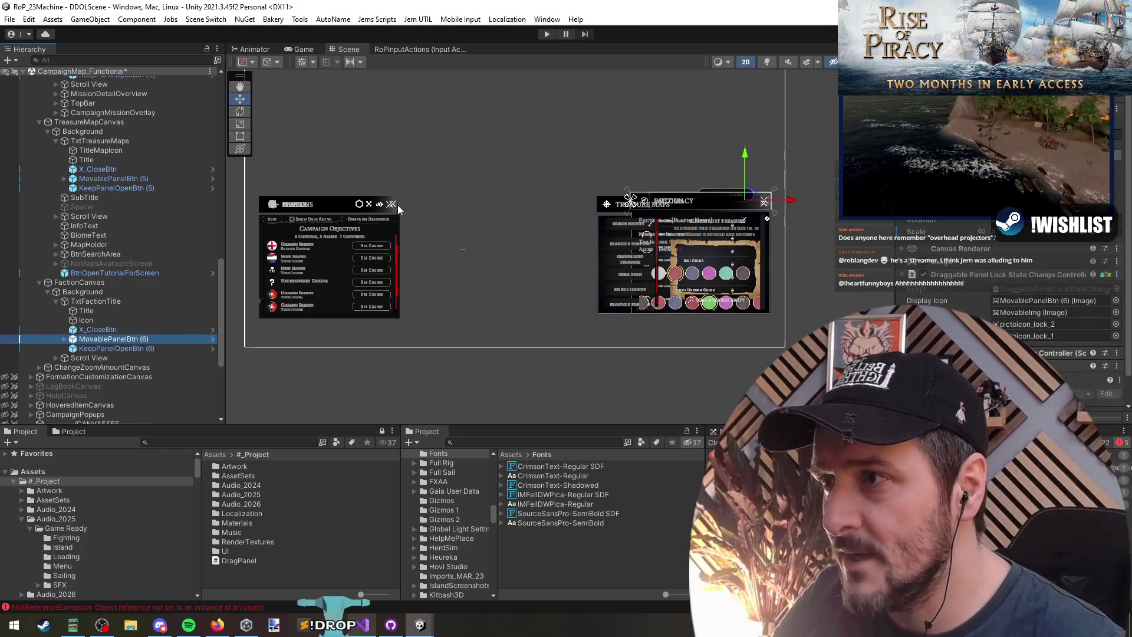
pyautogui.click(95, 282)
pyautogui.scroll(15, 106, 267)
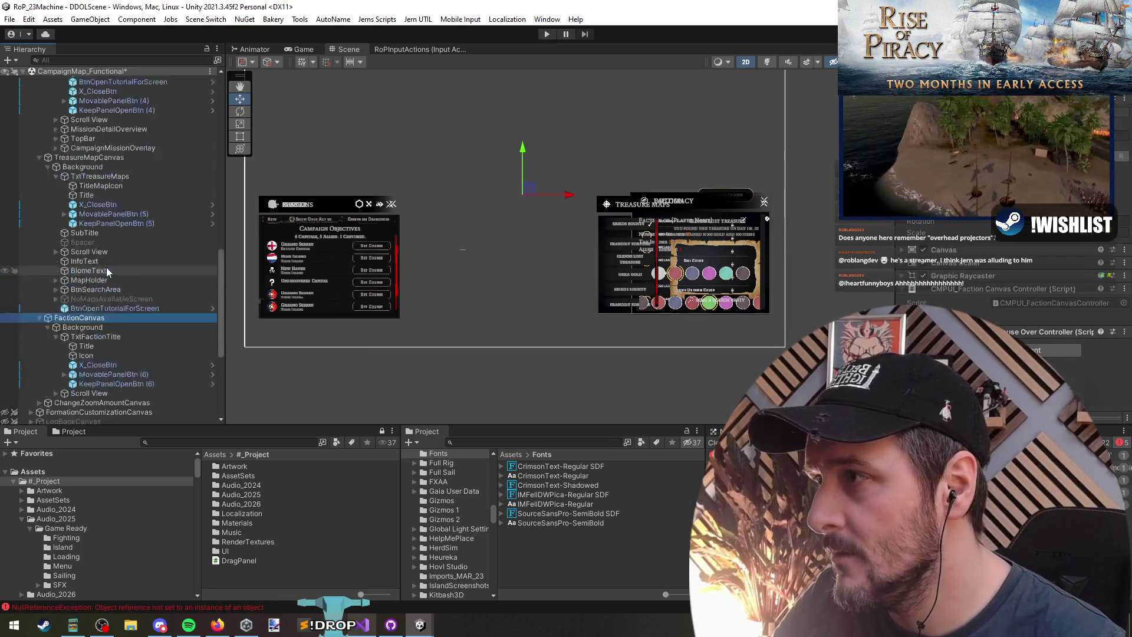
pyautogui.hotkey('ctrl', 'a')
pyautogui.press('Left')
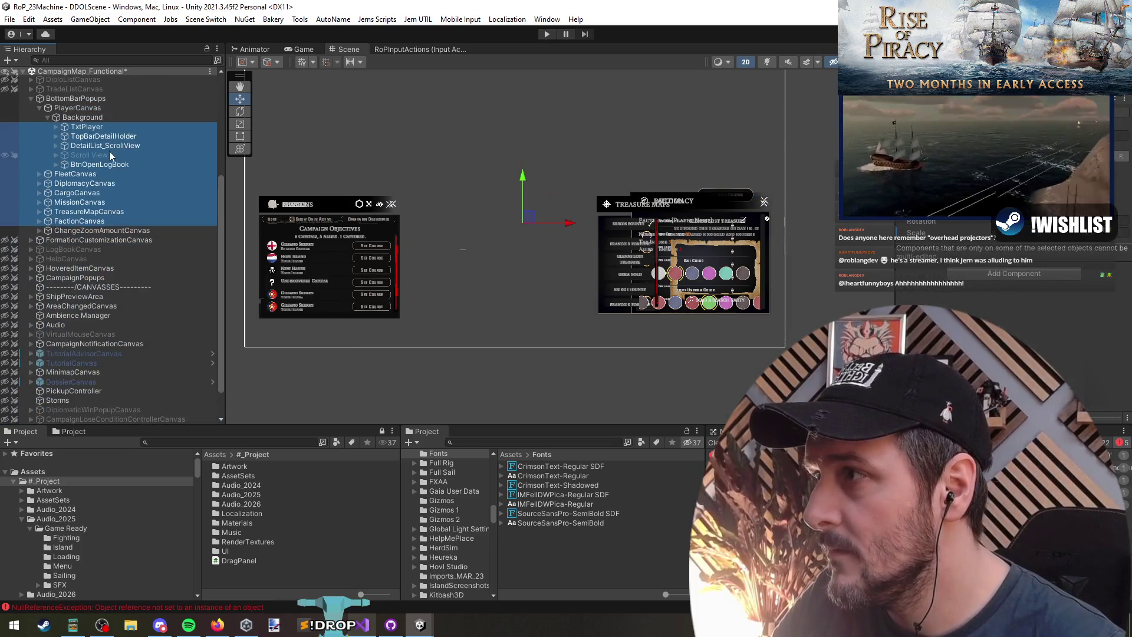
# Select all seven popup canvases, PlayerCanvas through FactionCanvas, and deactivate them
pyautogui.hotkey('shift', 'Down')
pyautogui.hotkey('shift', 'Down')
pyautogui.hotkey('shift', 'Down')
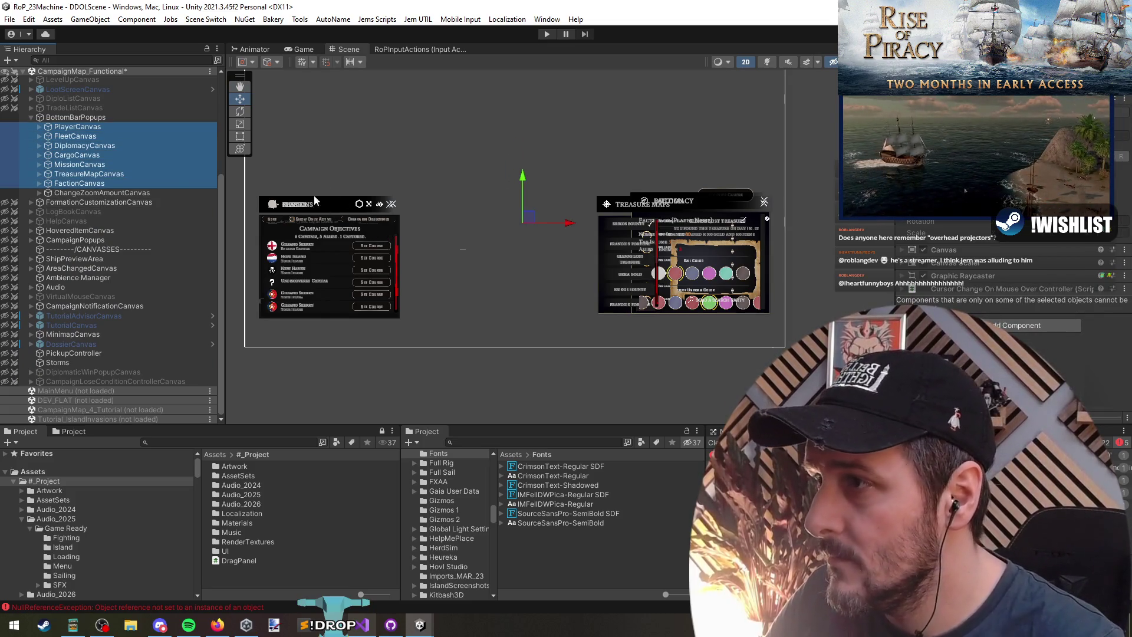
pyautogui.hotkey('alt', 'shift', 'a')
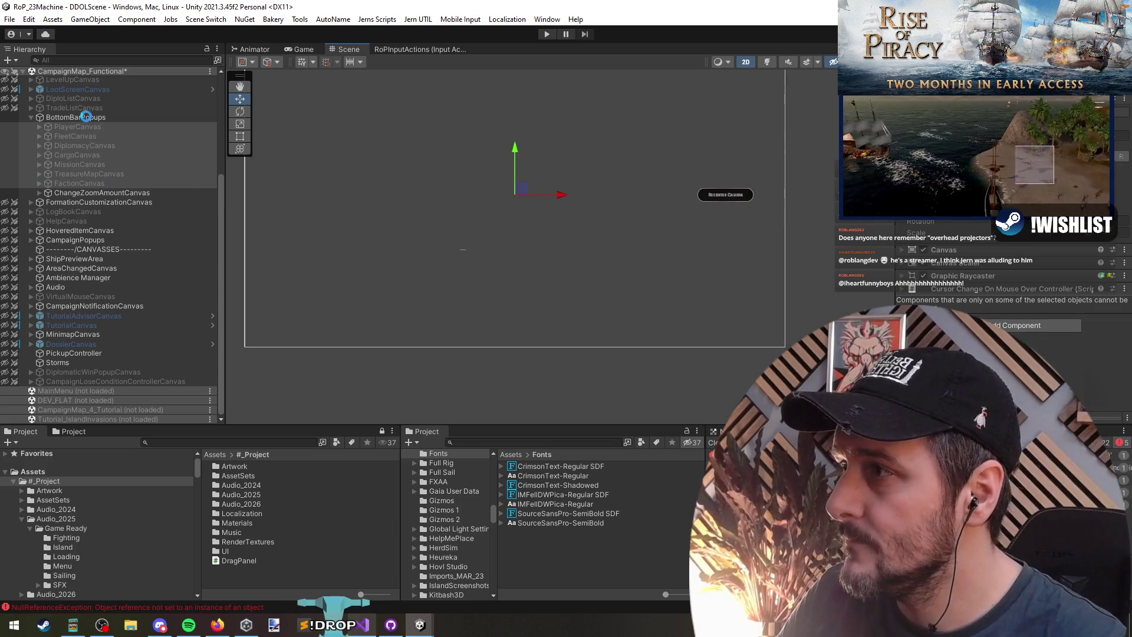
pyautogui.scroll(5, 91, 118)
# Save all open scenes and enter Play mode
pyautogui.rightClick(95, 81)
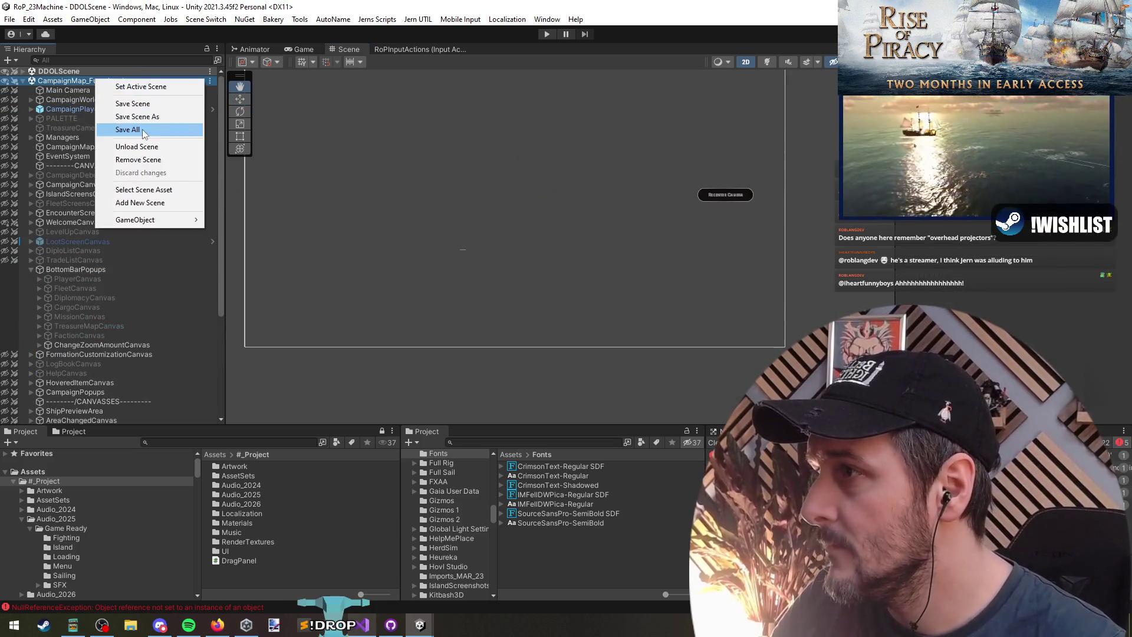
pyautogui.click(137, 147)
pyautogui.click(547, 34)
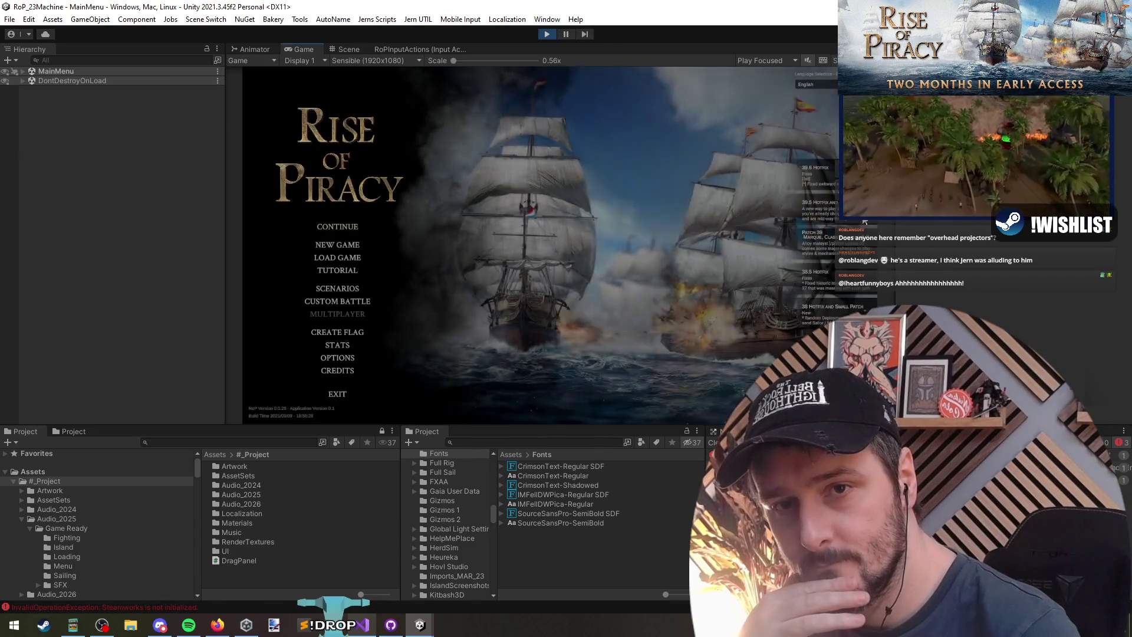
# Choose CONTINUE on the Rise of Piracy main menu to load the campaign map
pyautogui.click(342, 229)
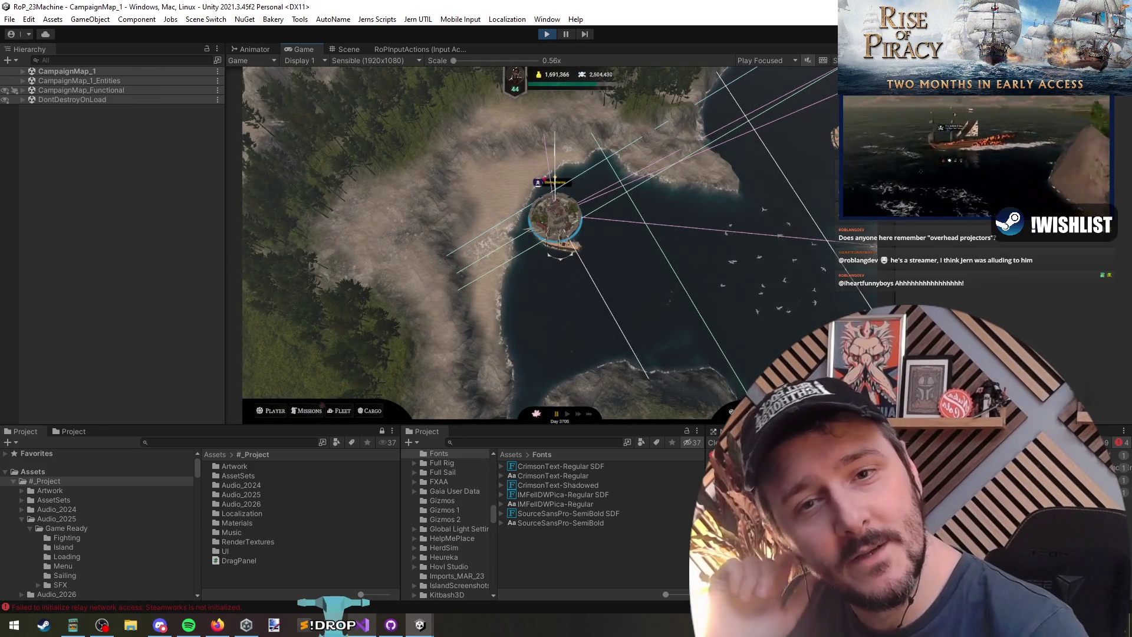
pyautogui.hotkey('alt', 'Tab')
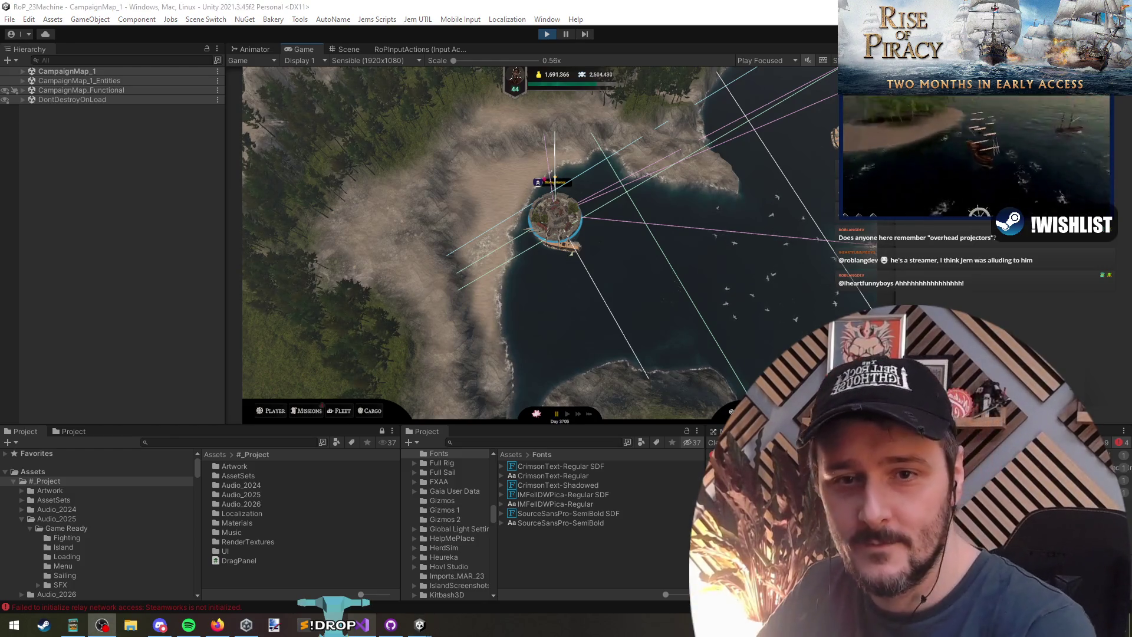
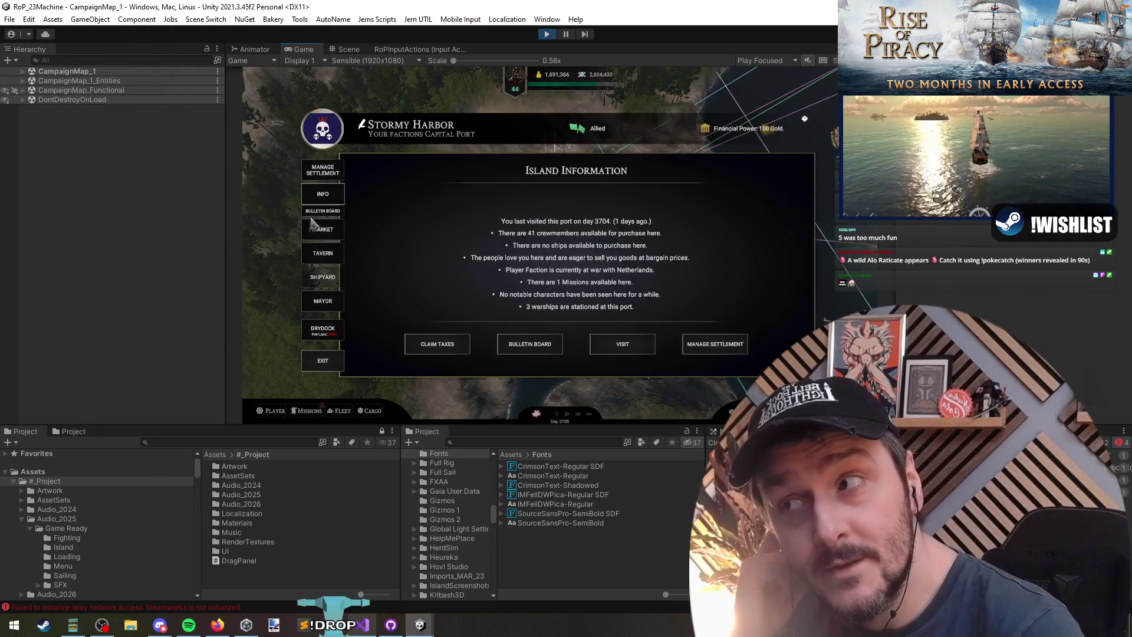
# Close the island info and try the Missions, Player, Fleet, Cargo and Treasure Maps panels
pyautogui.click(341, 368)
pyautogui.click(307, 411)
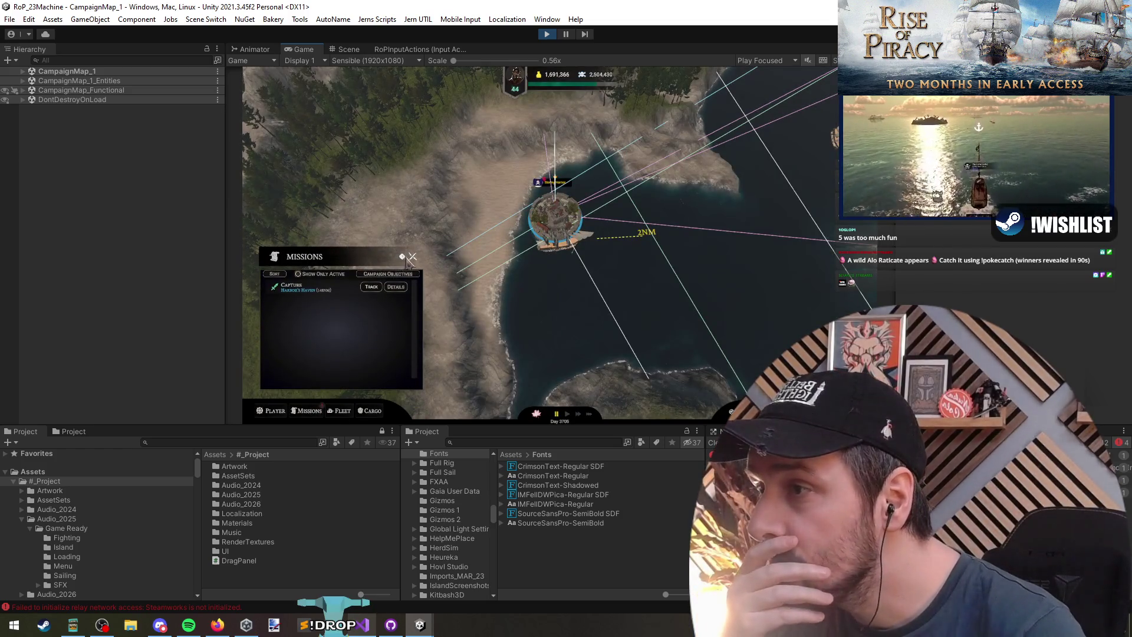
pyautogui.click(275, 411)
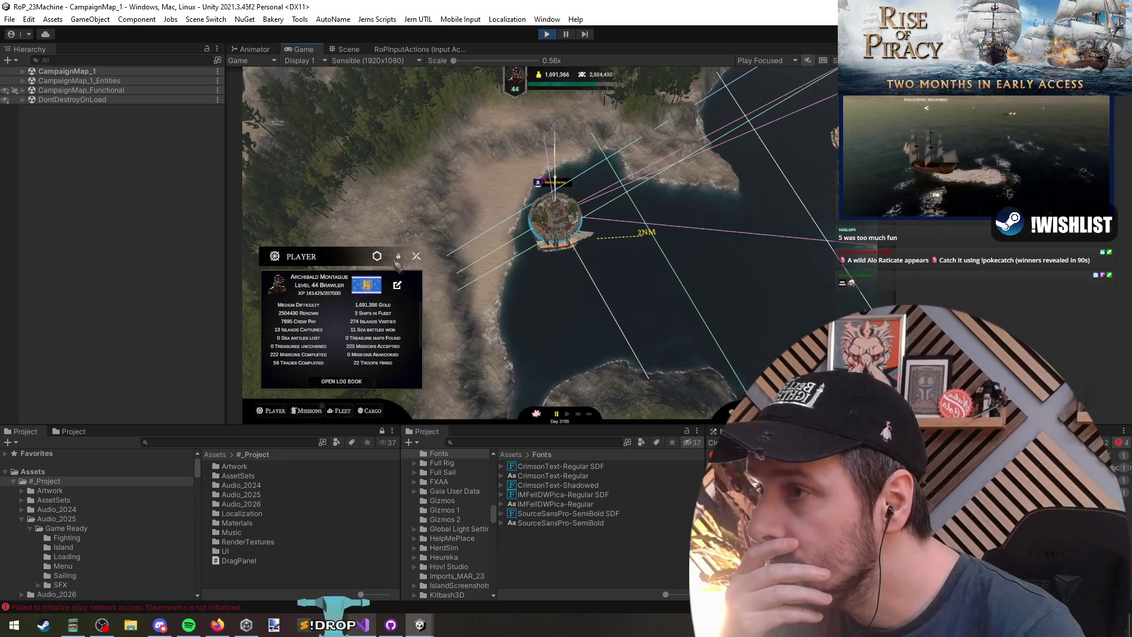
pyautogui.click(310, 411)
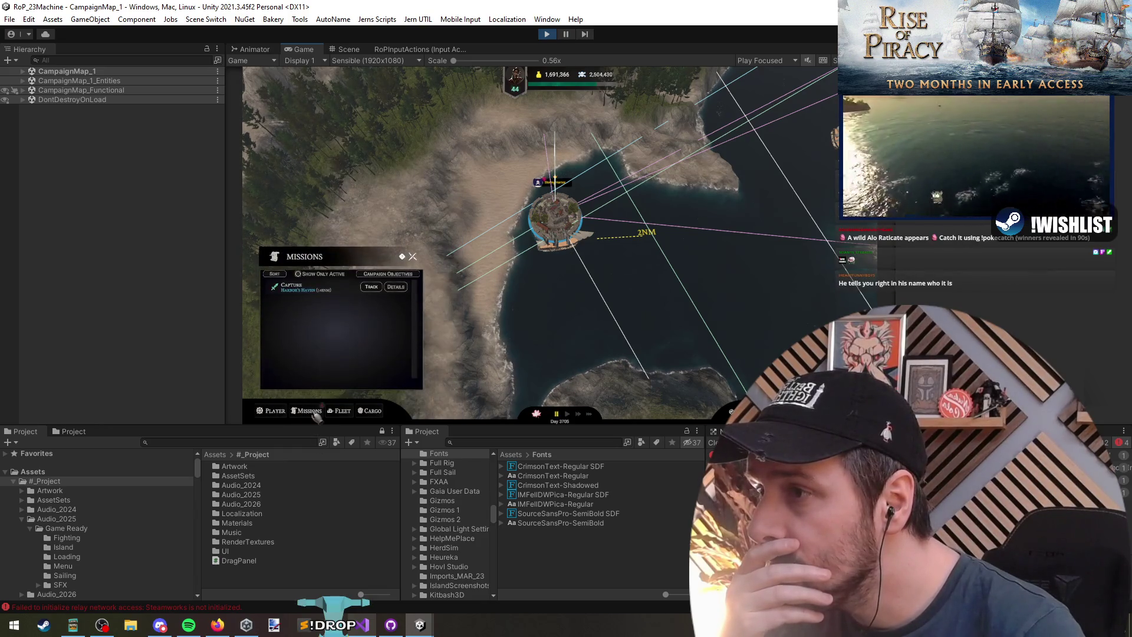
pyautogui.click(341, 412)
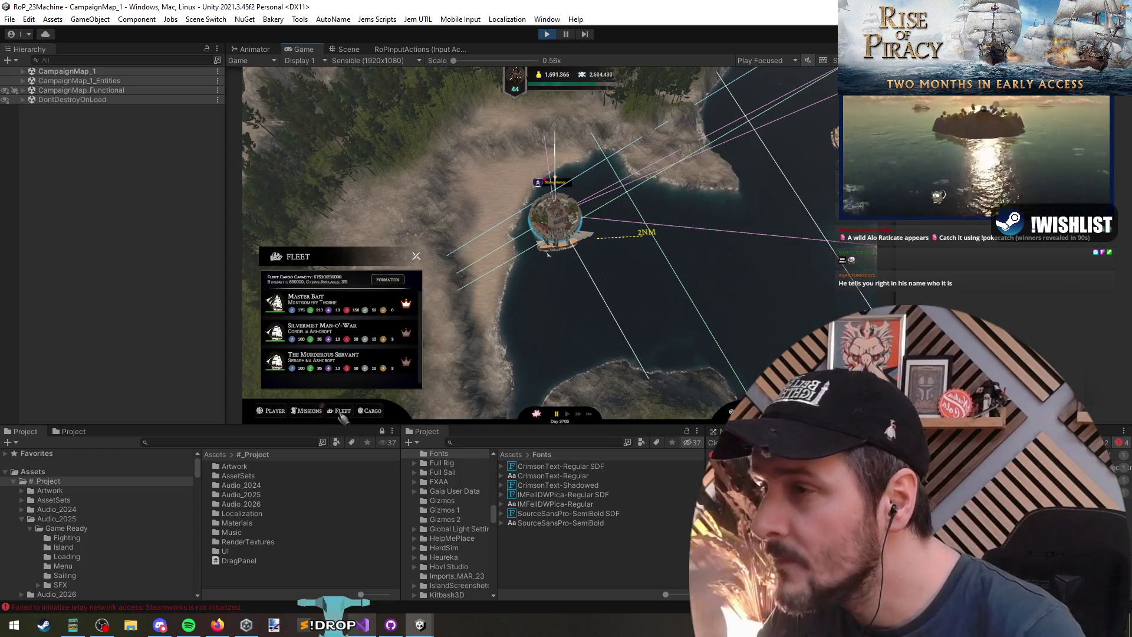
pyautogui.click(373, 412)
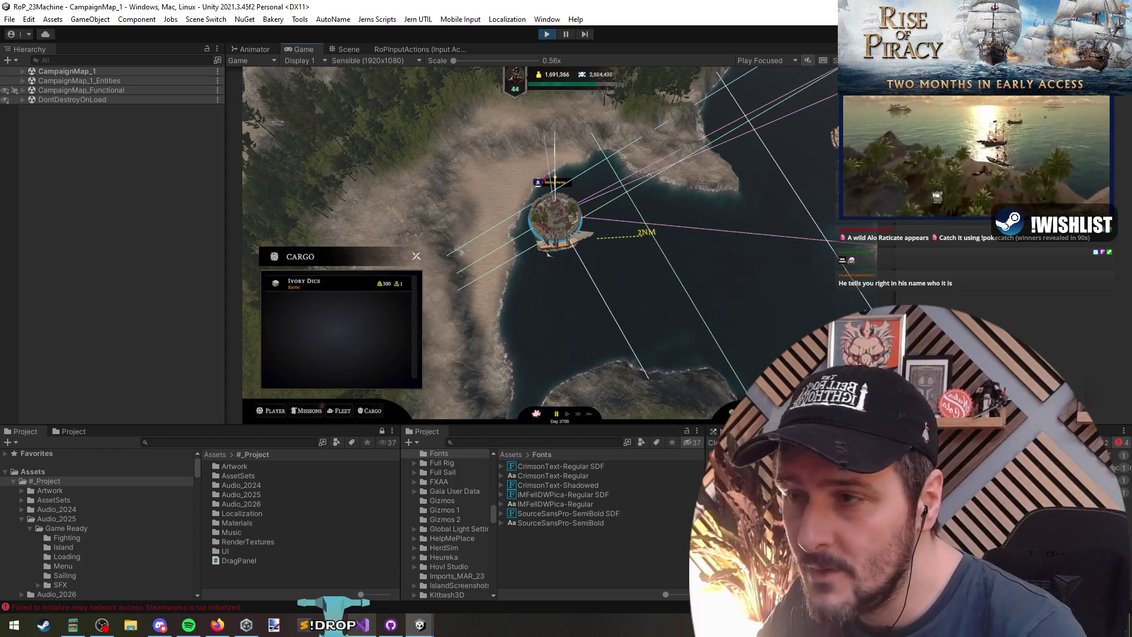
pyautogui.click(745, 411)
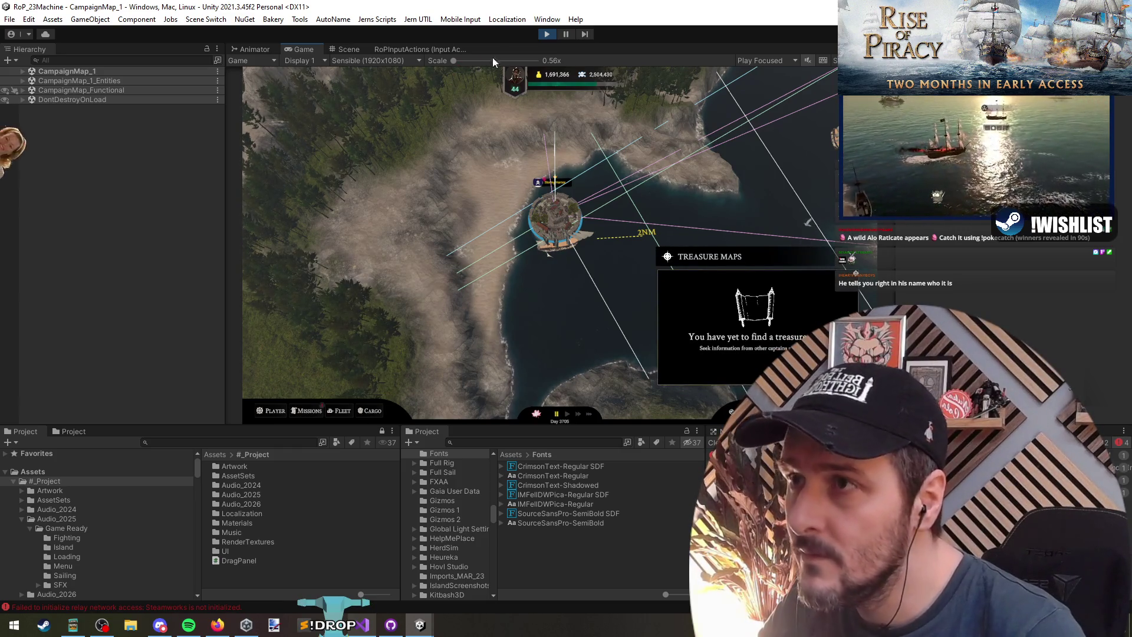
# Pause the game and show the campaign UI panels in the Scene view
pyautogui.click(566, 34)
pyautogui.doubleClick(59, 89)
pyautogui.rightClick(111, 101)
pyautogui.click(457, 241)
# Select the Missions panel's MovablePanelBtn (4) in the Hierarchy
pyautogui.scroll(-3, 564, 269)
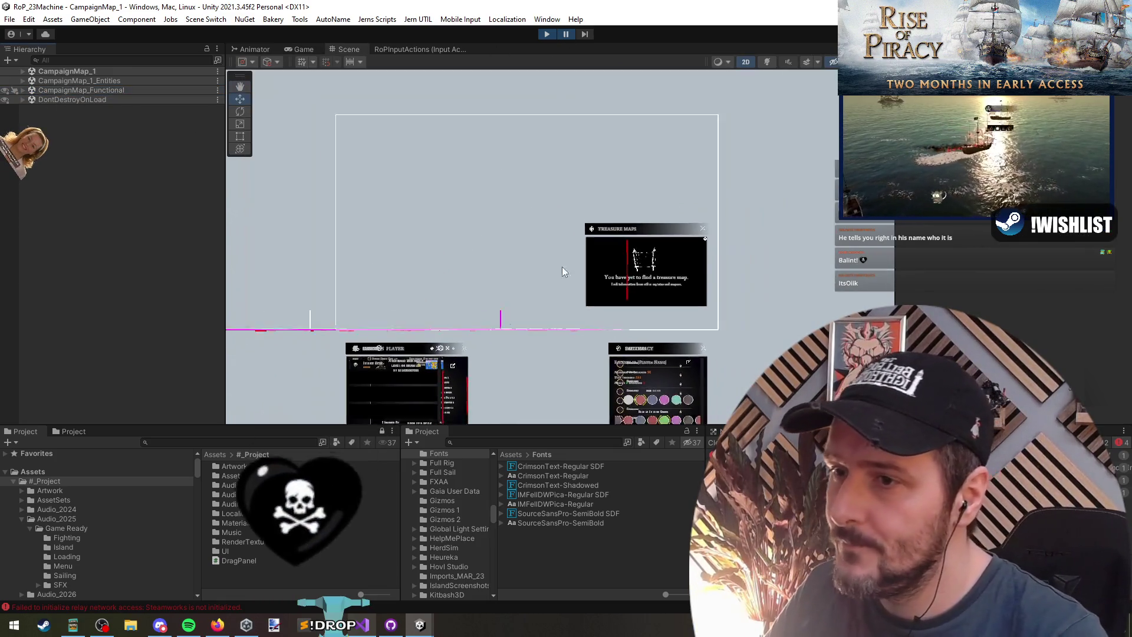
pyautogui.click(475, 278)
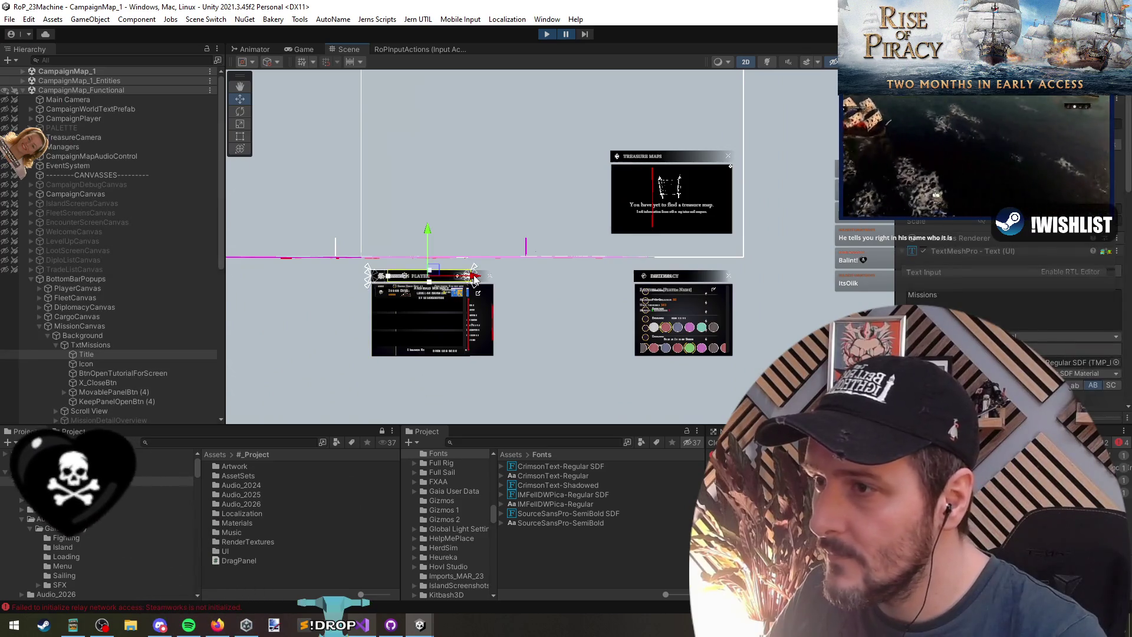
pyautogui.click(141, 392)
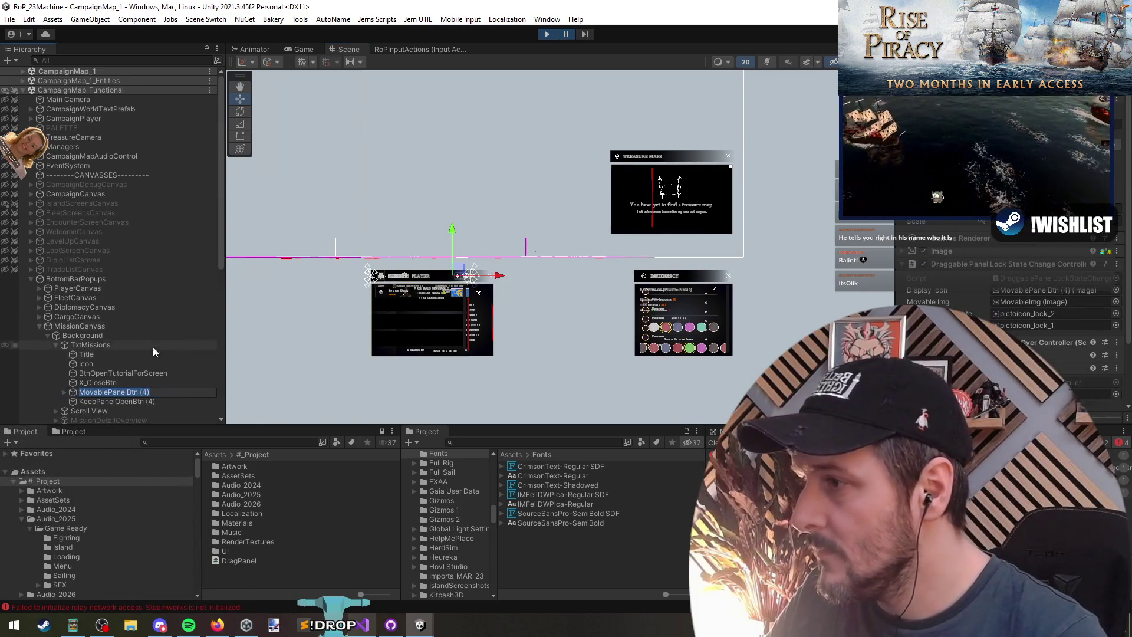
# Cancel the rename of MovablePanelBtn (4) and filter the Hierarchy by MovablePanelBtn
pyautogui.doubleClick(137, 392)
pyautogui.press('End')
pyautogui.press('BackSpace')
pyautogui.press('BackSpace')
pyautogui.press('BackSpace')
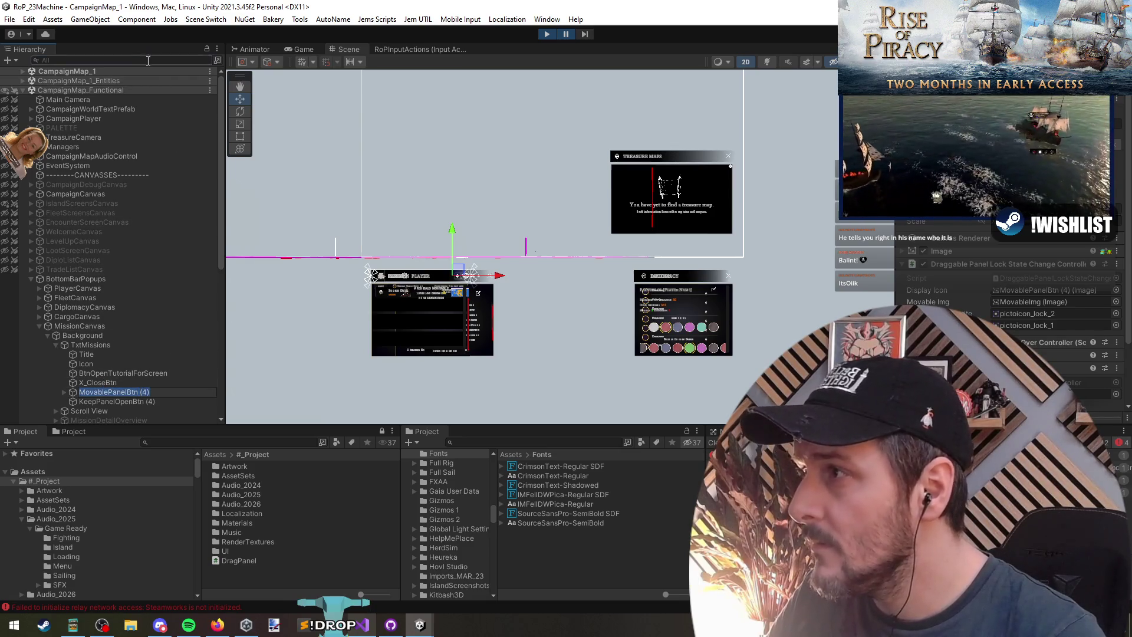
pyautogui.press('Escape')
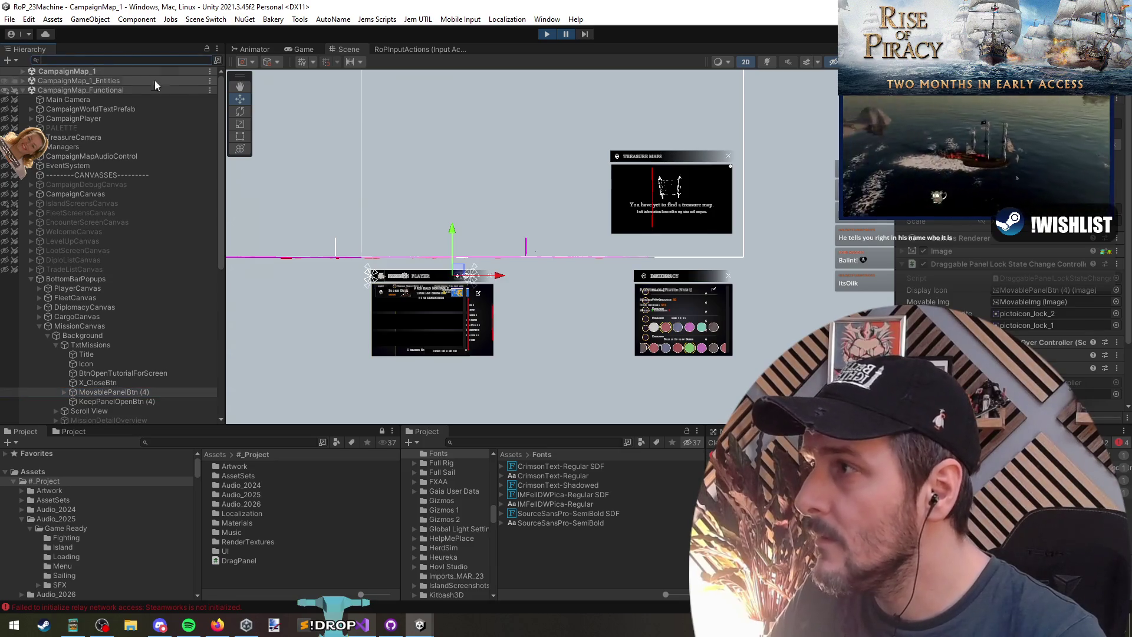
pyautogui.hotkey('ctrl', 'v')
# Frame MovablePanelBtn (1) in the Scene view, open Fleet in the game, and pause
pyautogui.click(78, 88)
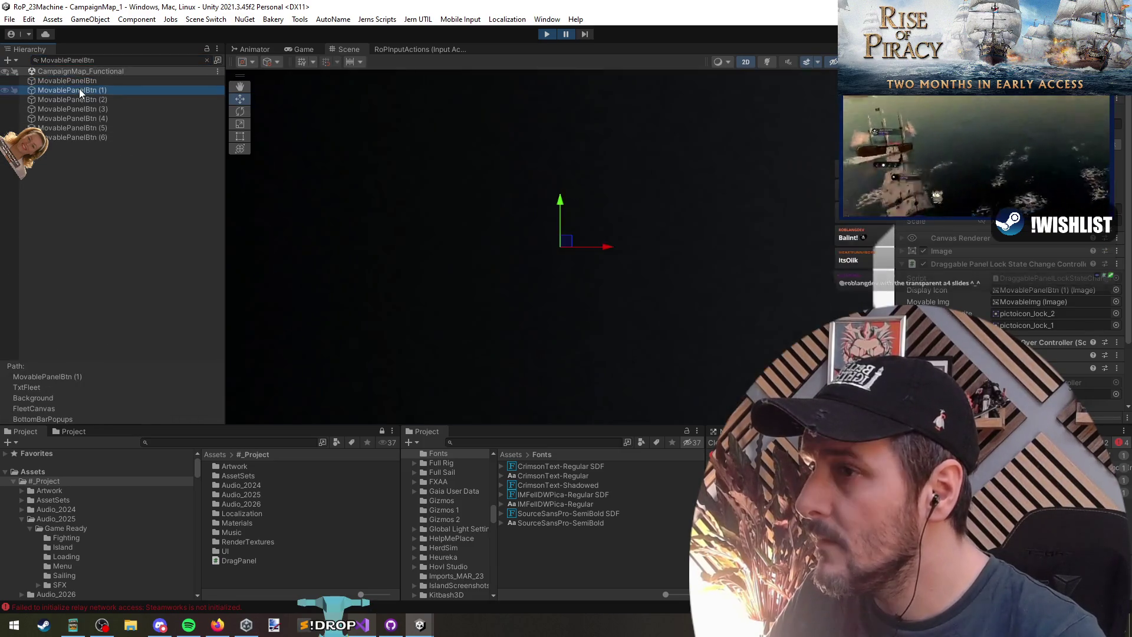
pyautogui.scroll(-2, 517, 236)
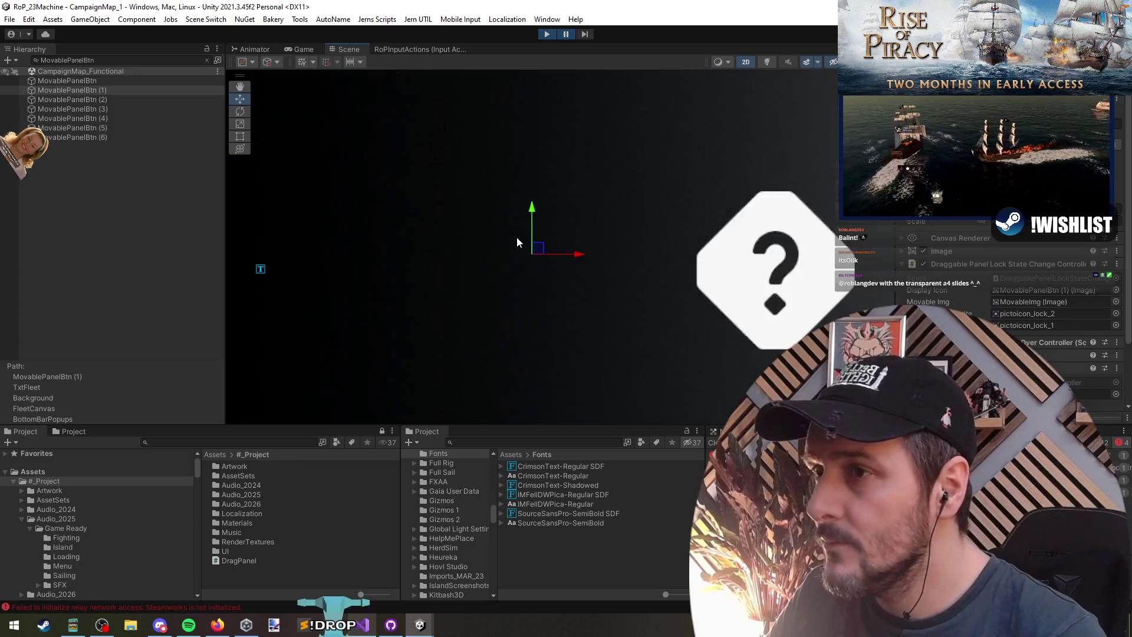
pyautogui.press('f')
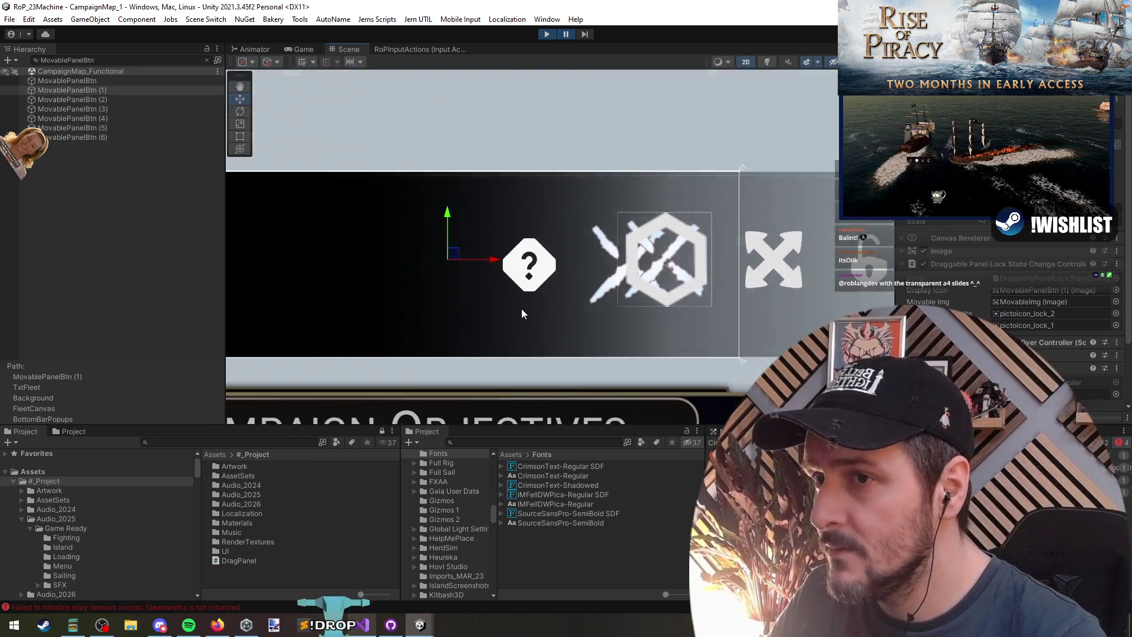
pyautogui.scroll(-3, 522, 309)
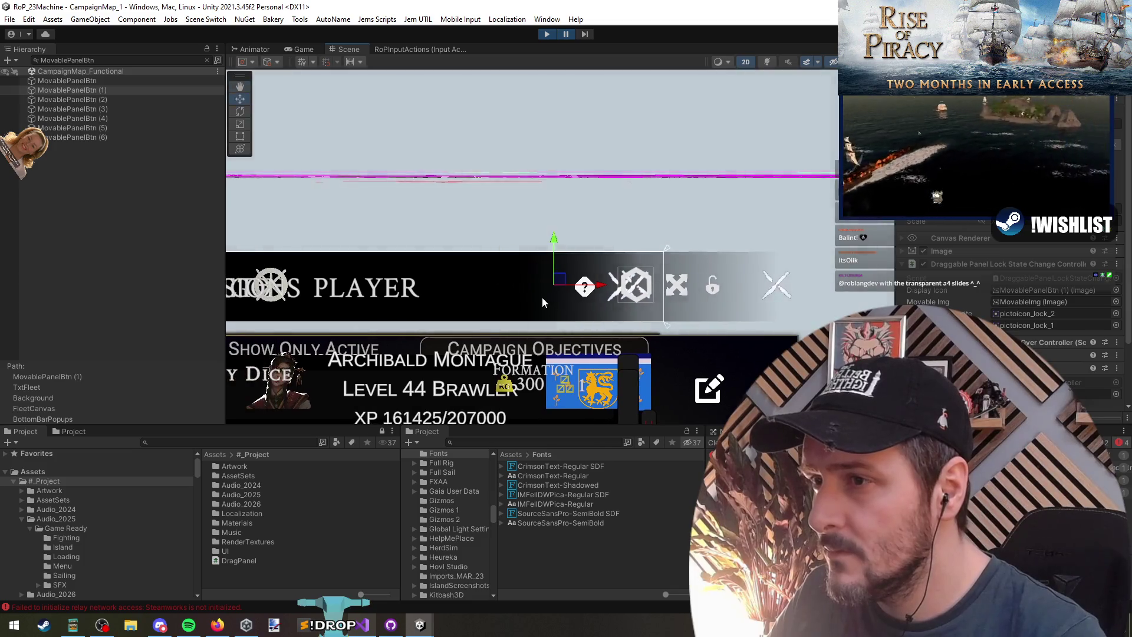
pyautogui.scroll(-2, 542, 302)
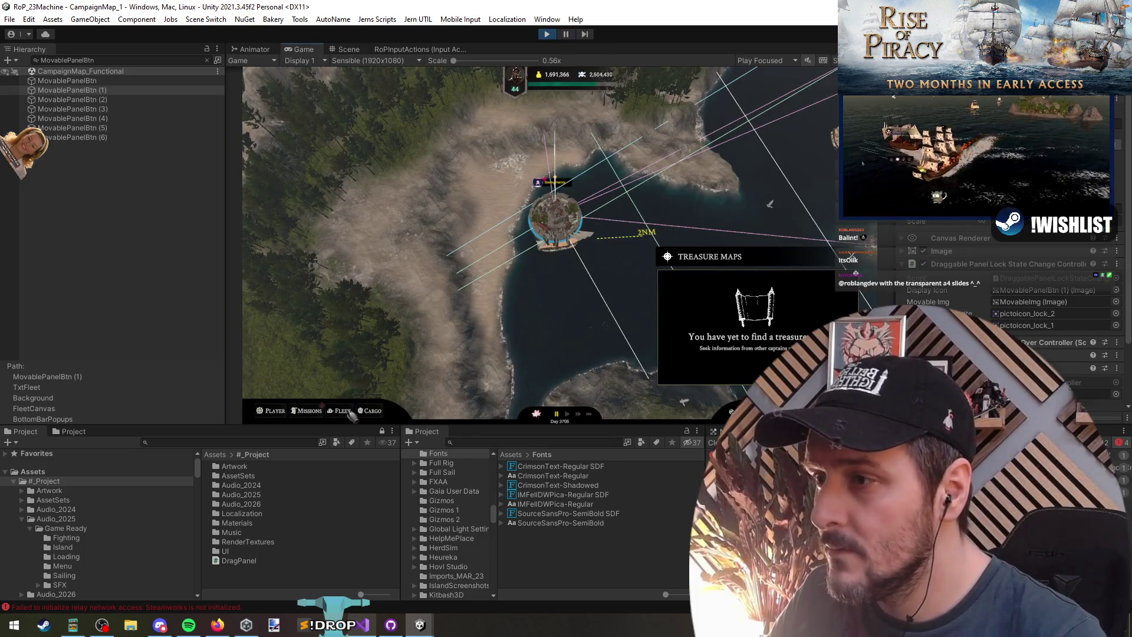
pyautogui.click(348, 412)
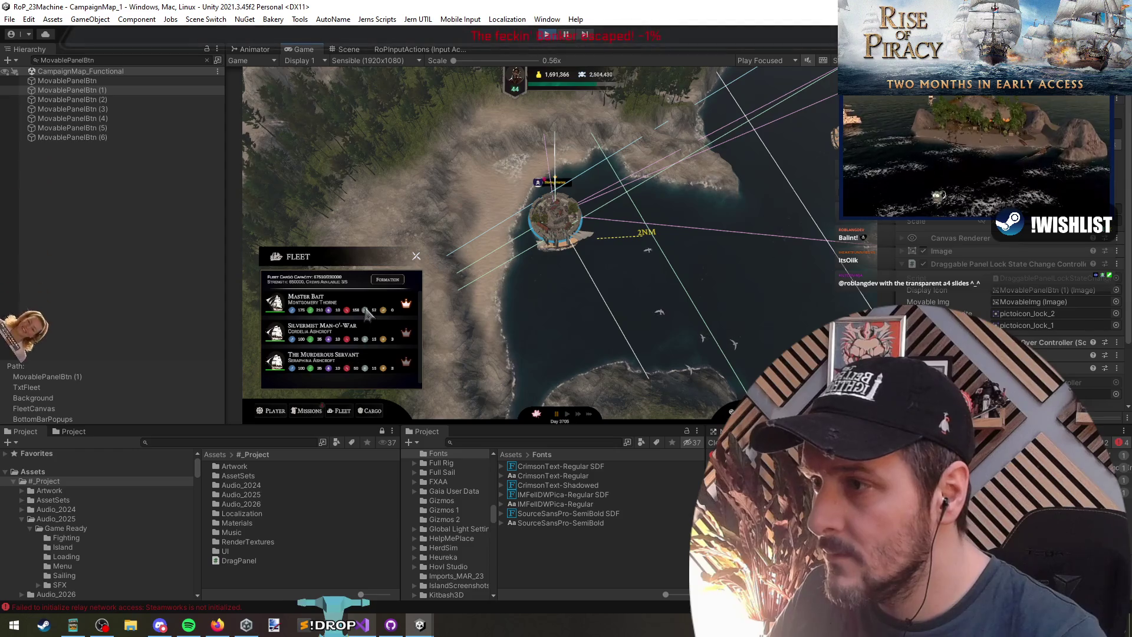
pyautogui.click(569, 36)
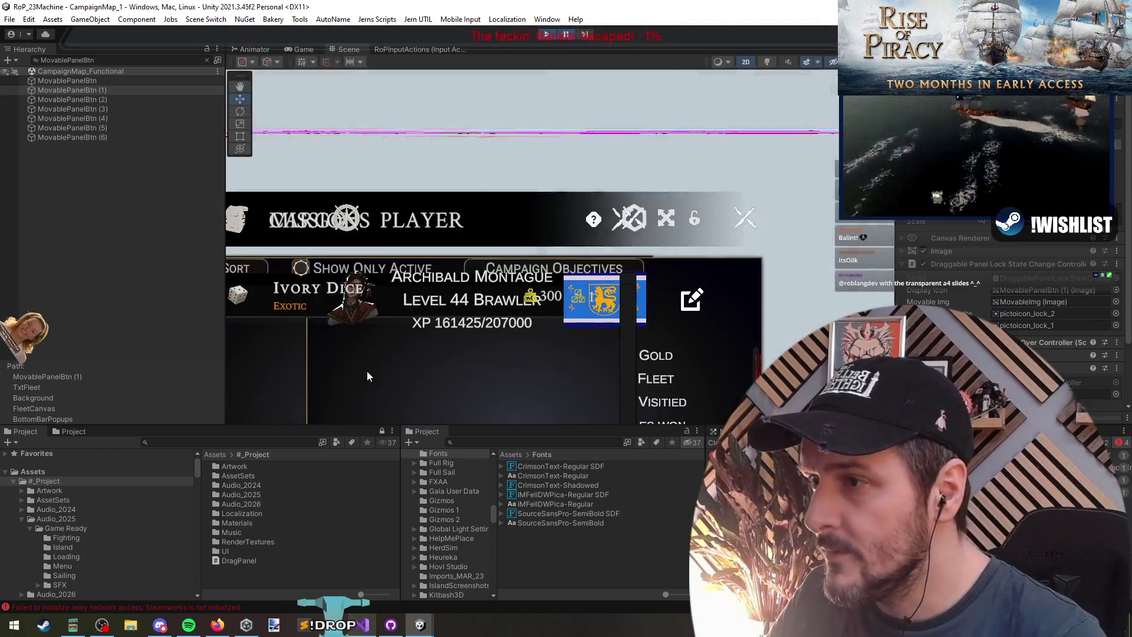
# Step through MovablePanelBtn (2), (4) and (5), frame (1), and clear the search
pyautogui.doubleClick(101, 99)
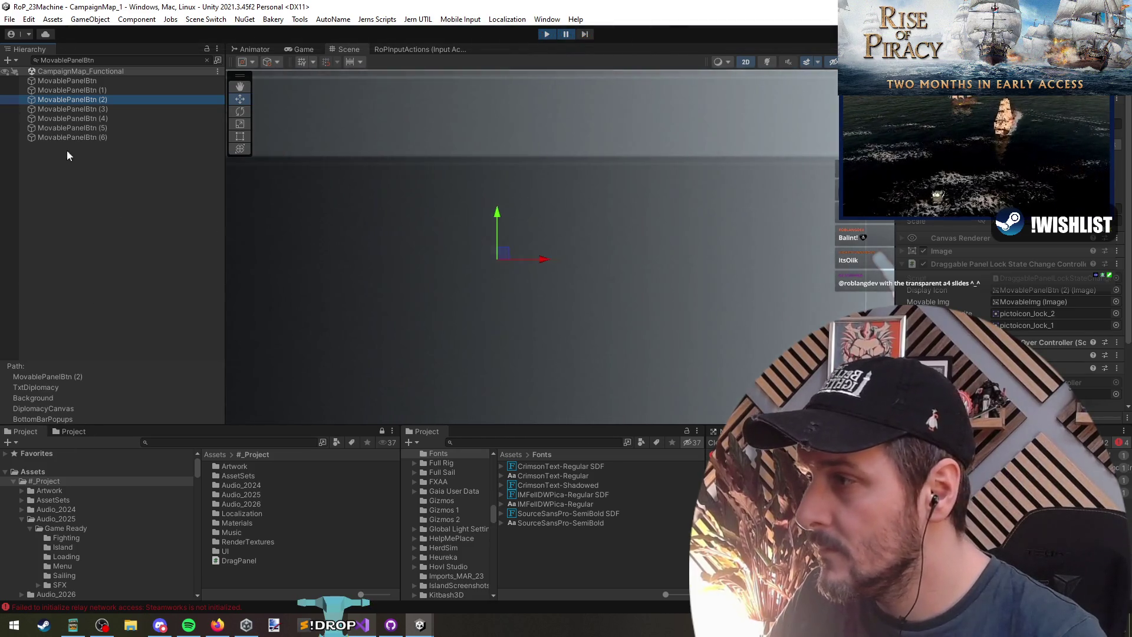
pyautogui.click(73, 118)
pyautogui.click(76, 127)
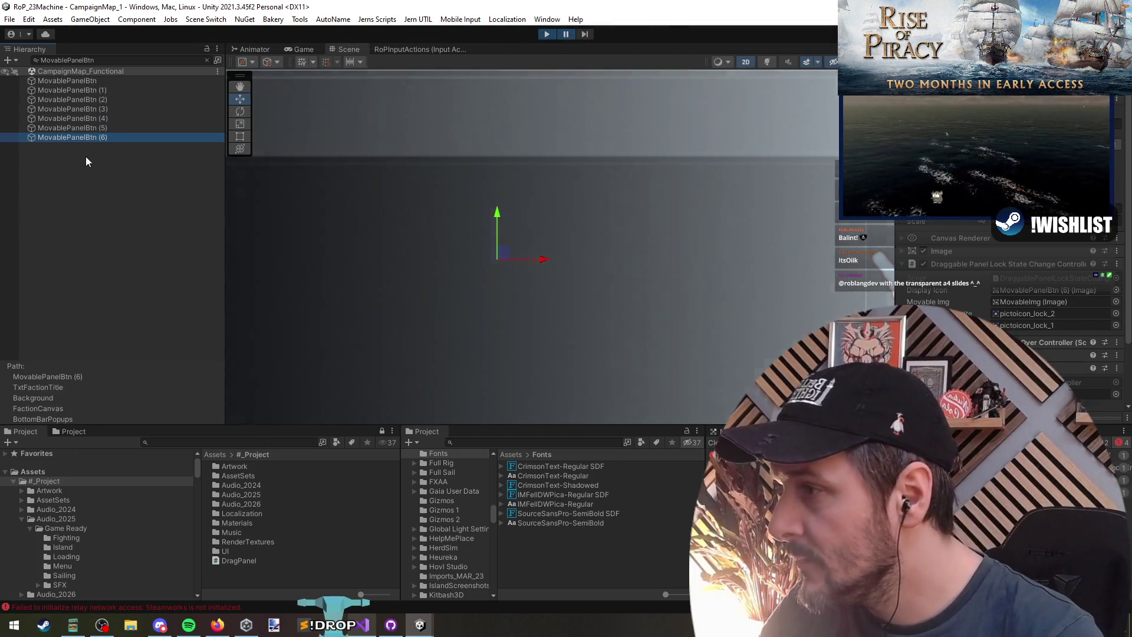
pyautogui.press('Down')
pyautogui.press('Up')
pyautogui.press('Up')
pyautogui.press('Up')
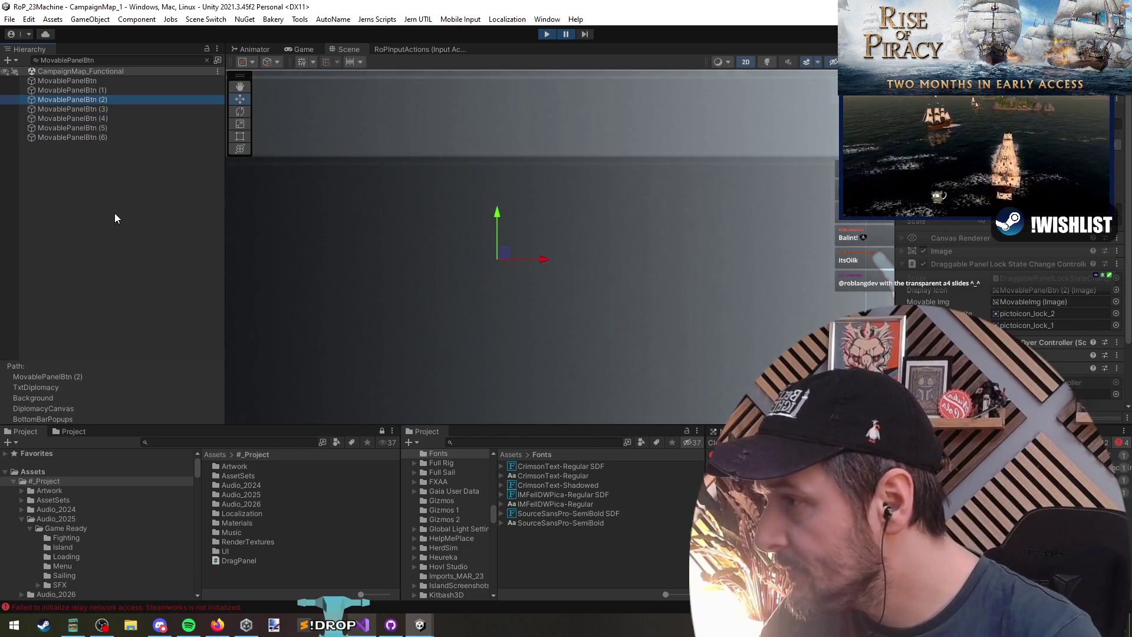
pyautogui.doubleClick(95, 90)
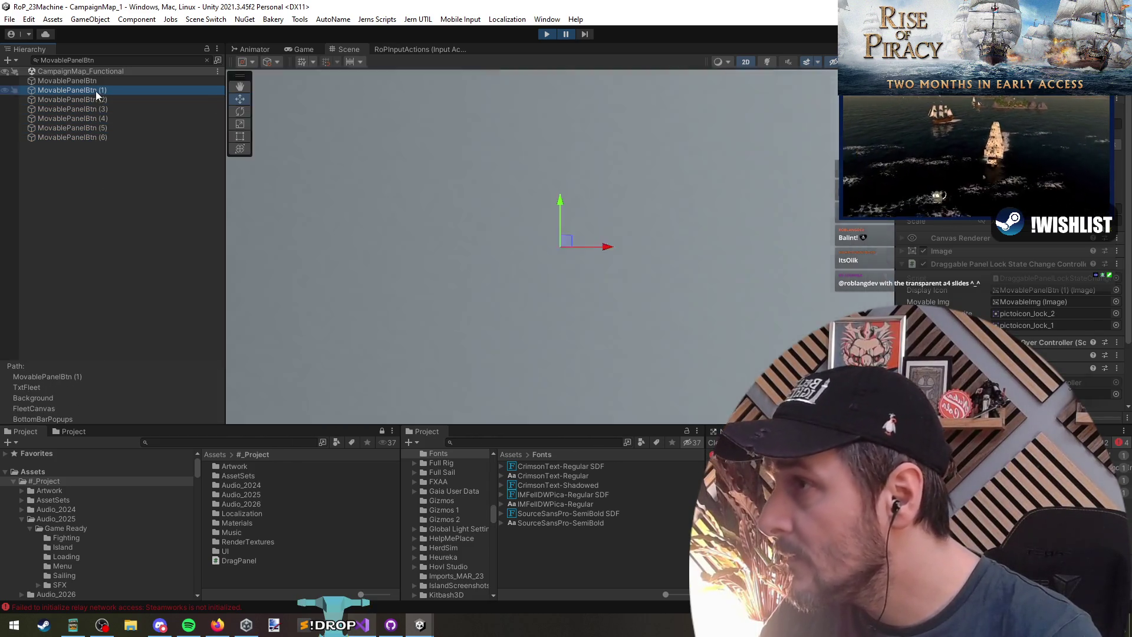
pyautogui.click(207, 60)
pyautogui.rightClick(427, 238)
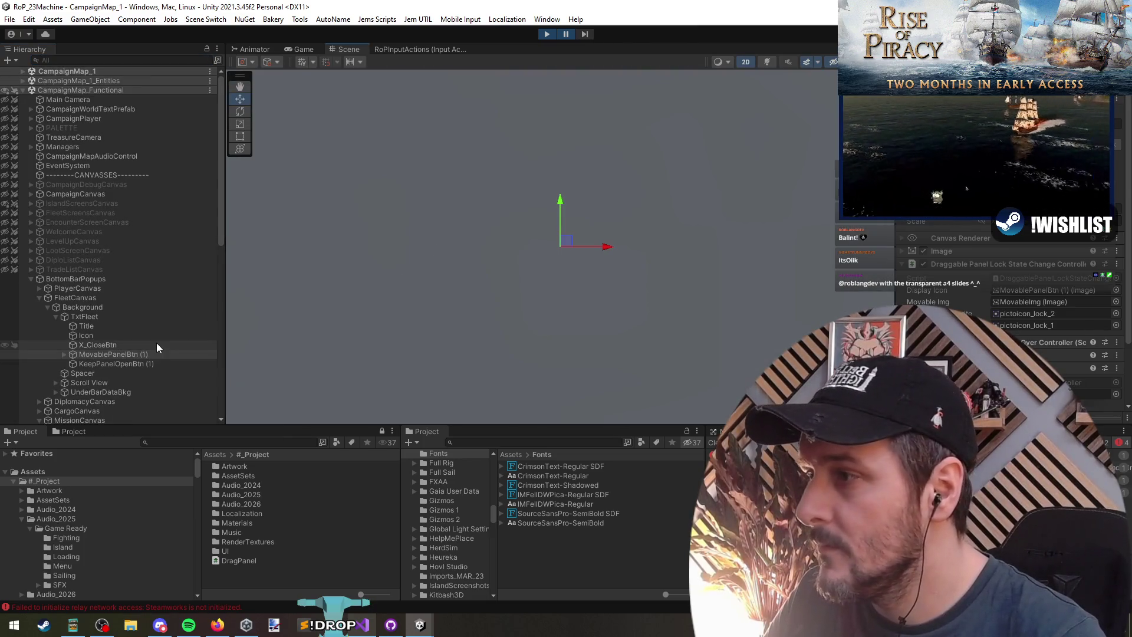
pyautogui.doubleClick(151, 354)
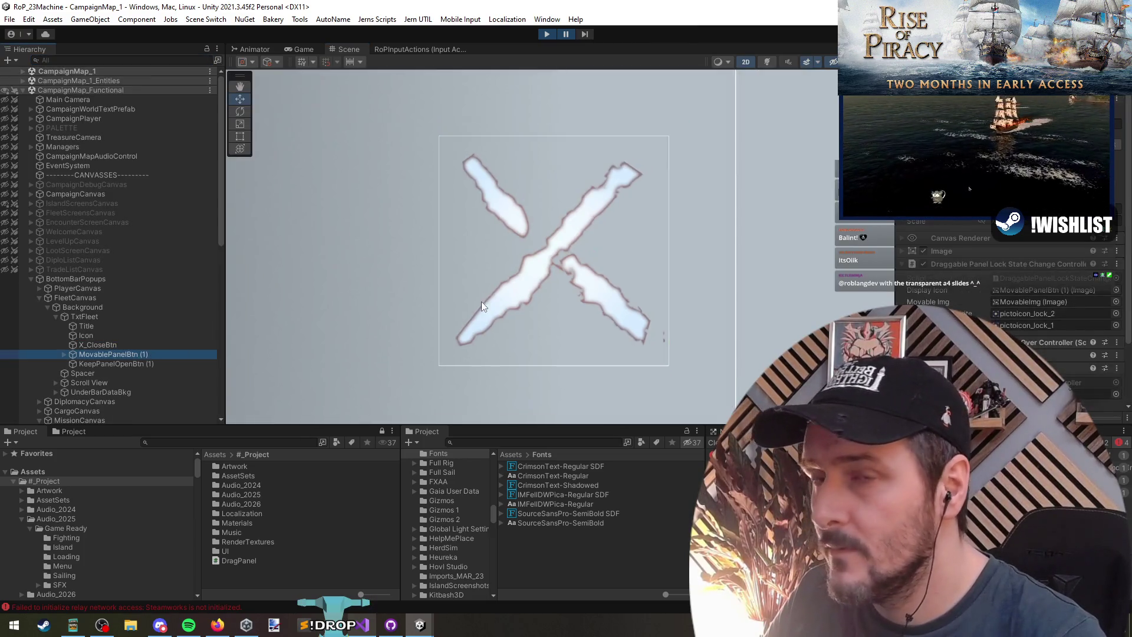
pyautogui.scroll(-10, 445, 296)
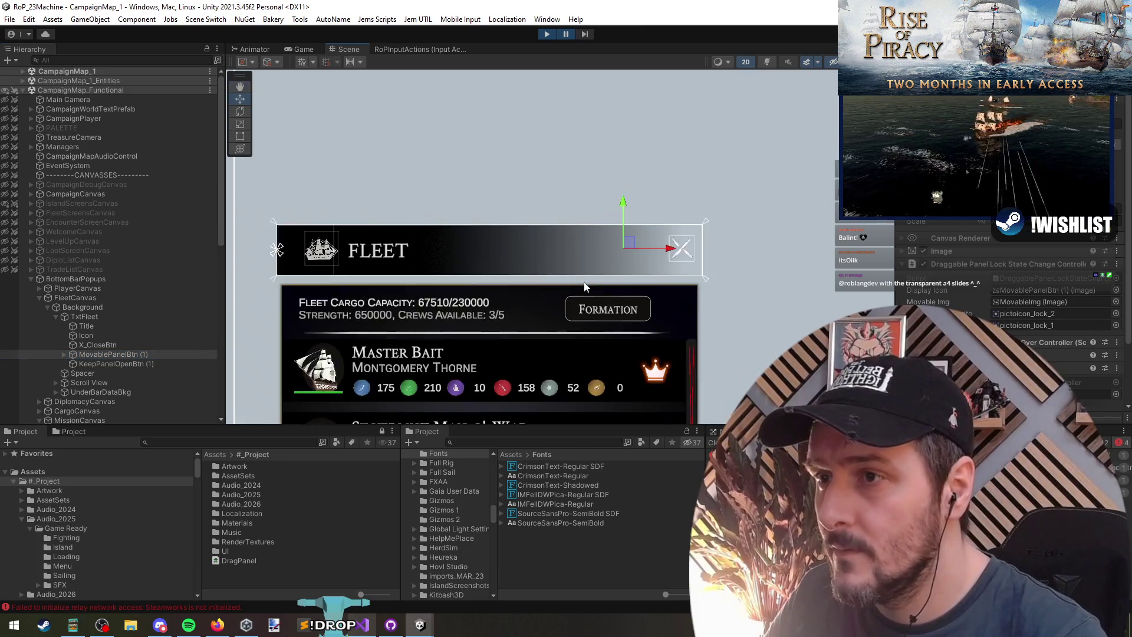
pyautogui.scroll(-5, 567, 288)
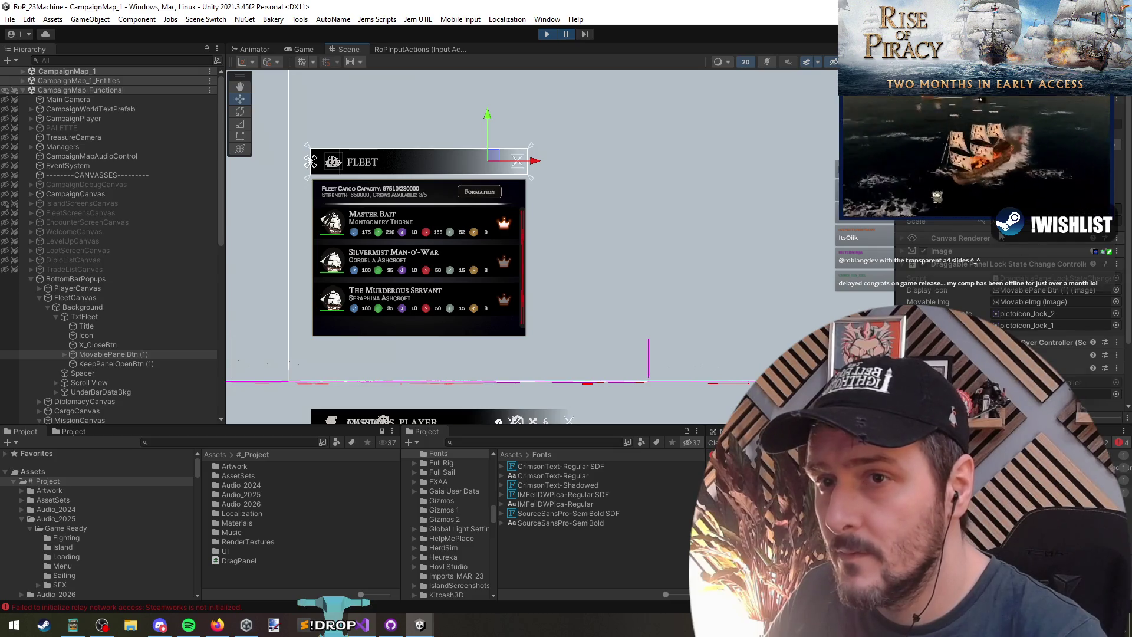
pyautogui.scroll(-3, 1008, 242)
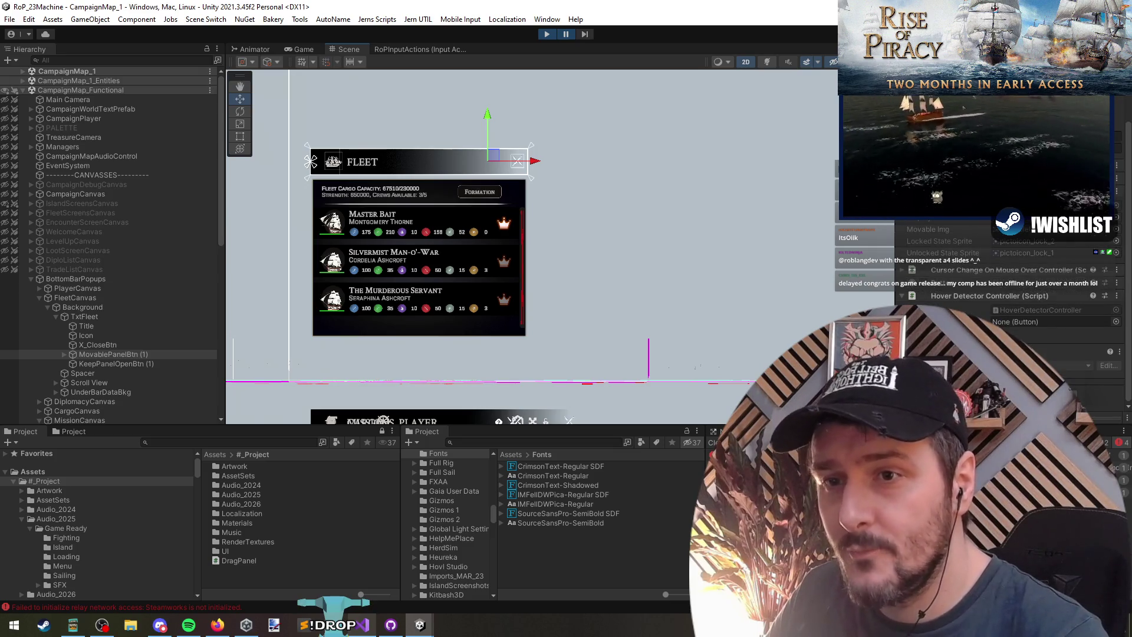
pyautogui.scroll(3, 1036, 280)
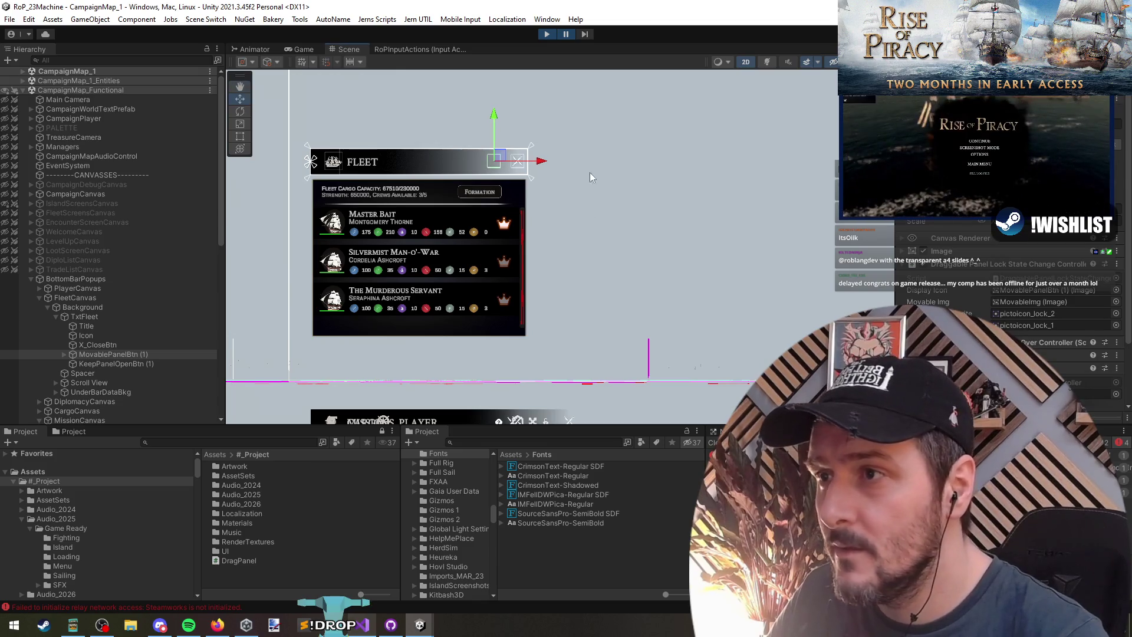
pyautogui.click(567, 35)
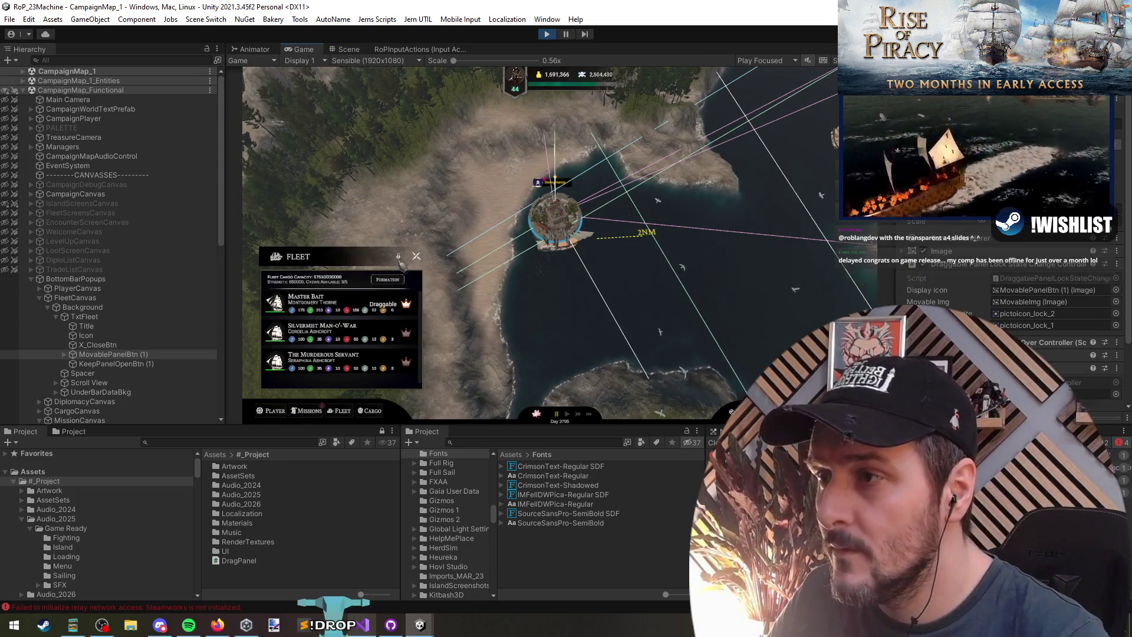
# Drag the Fleet panel left over the map, switch to Cargo, and stop Play mode
pyautogui.moveTo(488, 180); pyautogui.dragTo(393, 188)
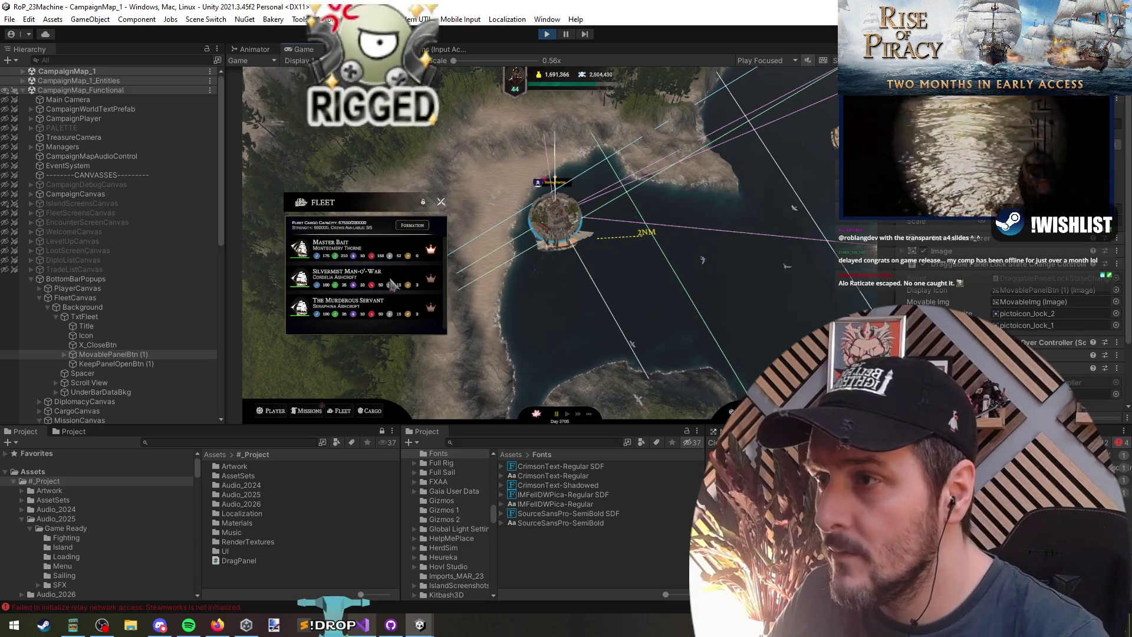
pyautogui.click(370, 411)
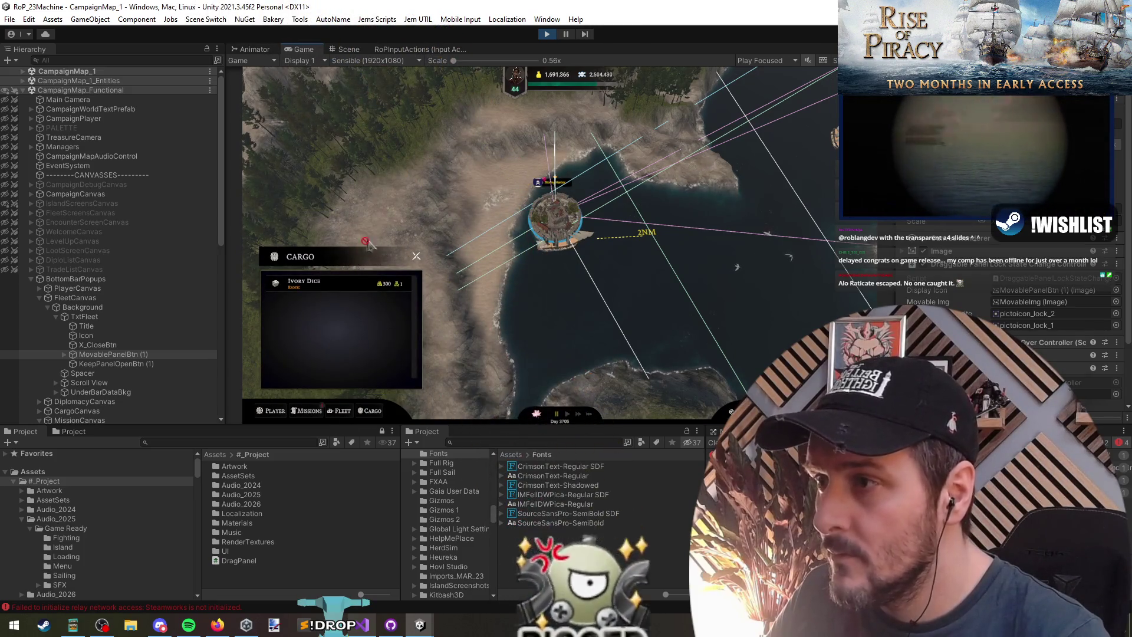
pyautogui.click(547, 34)
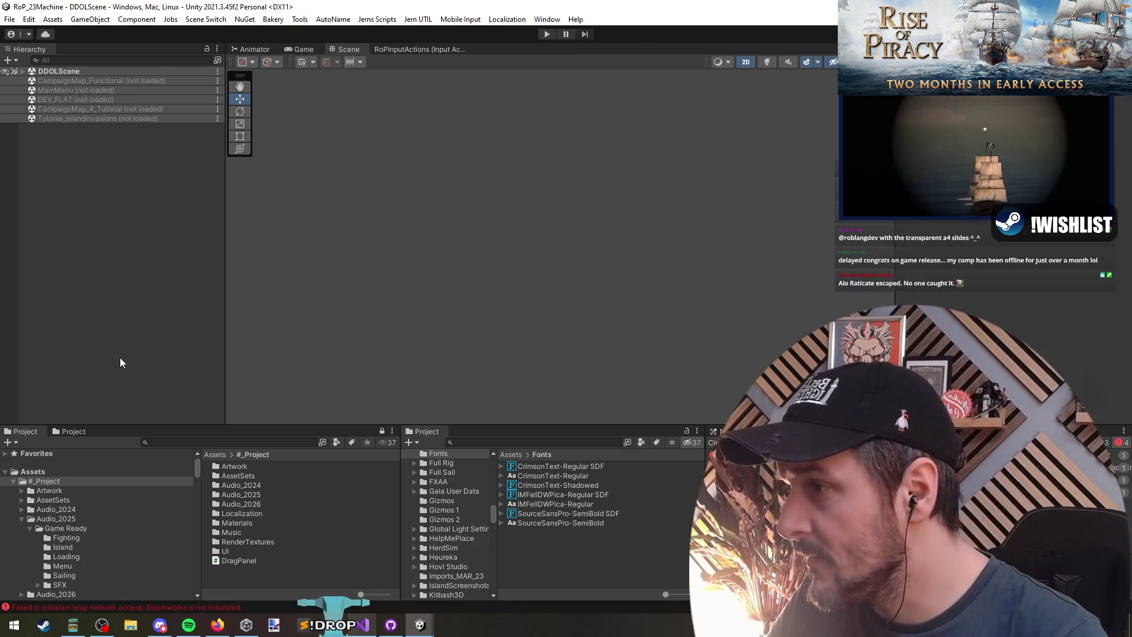
# Load CampaignMap_Functional and select all MovablePanelBtn copies, then just MovablePanelBtn (1)
pyautogui.rightClick(86, 81)
pyautogui.click(103, 86)
pyautogui.write('MovablePanelBtn')
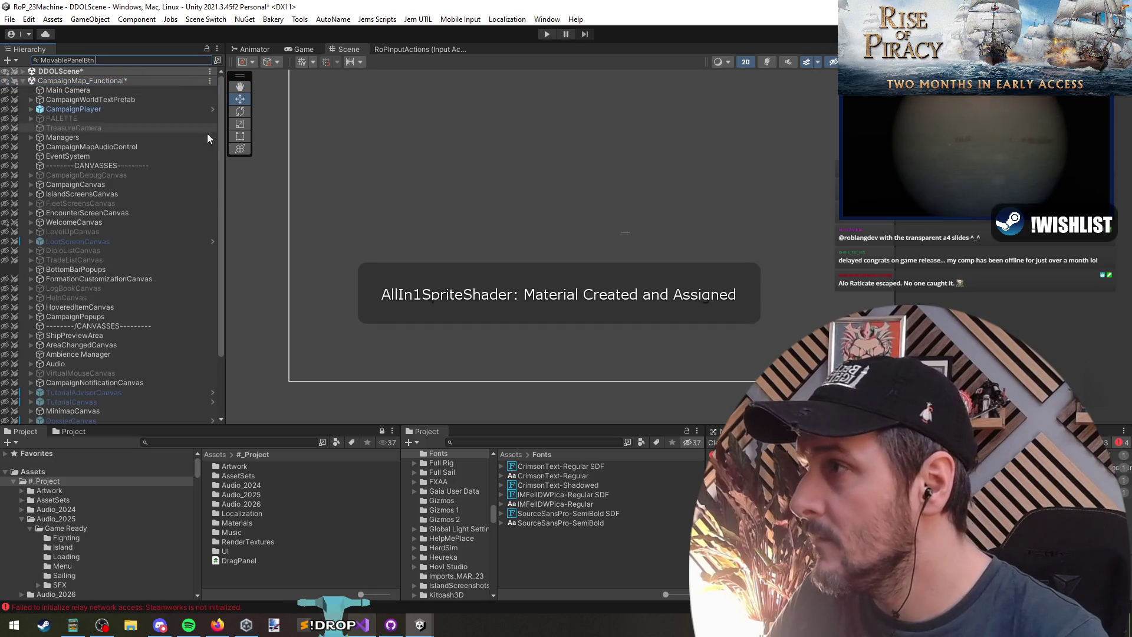
pyautogui.click(102, 91)
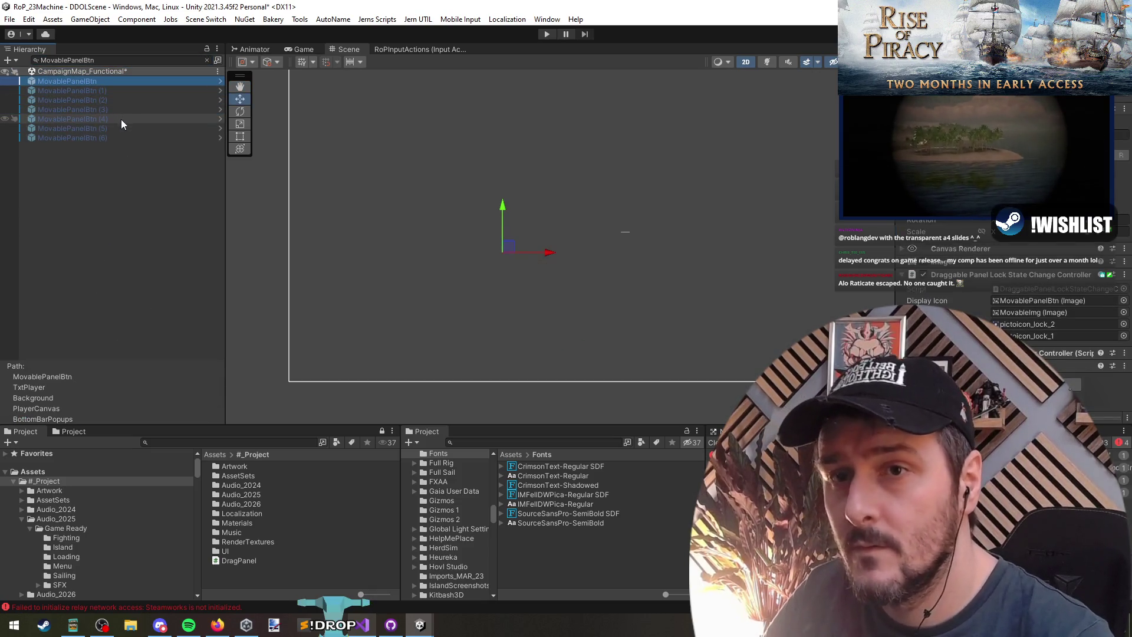
pyautogui.keyDown('shift'); pyautogui.click(120, 139); pyautogui.keyUp('shift')
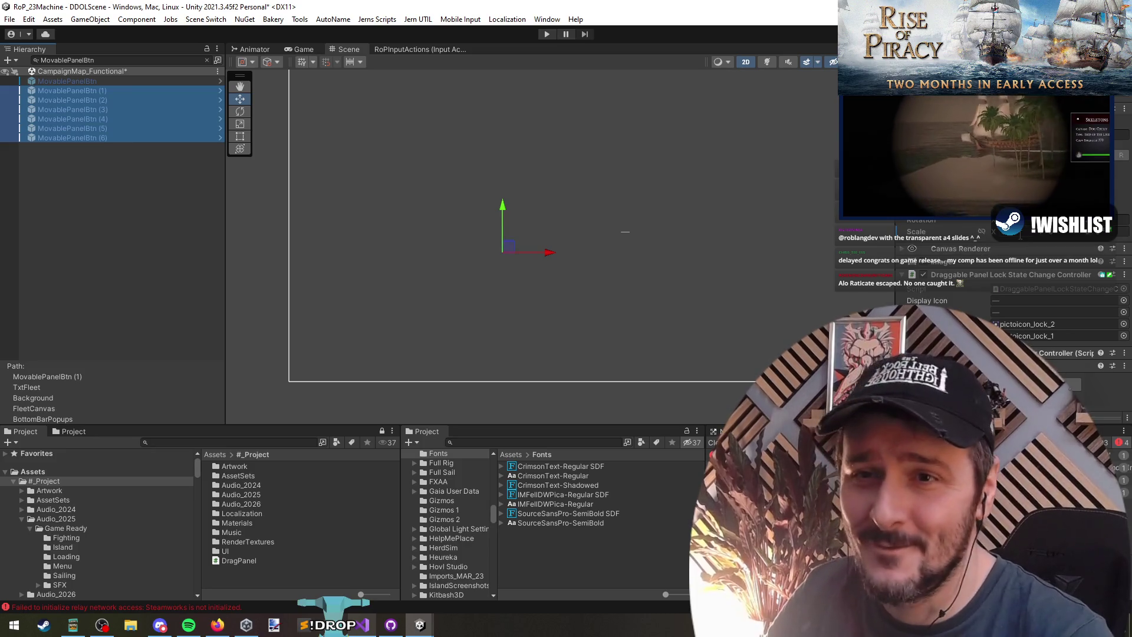
pyautogui.hotkey('alt', 'Tab')
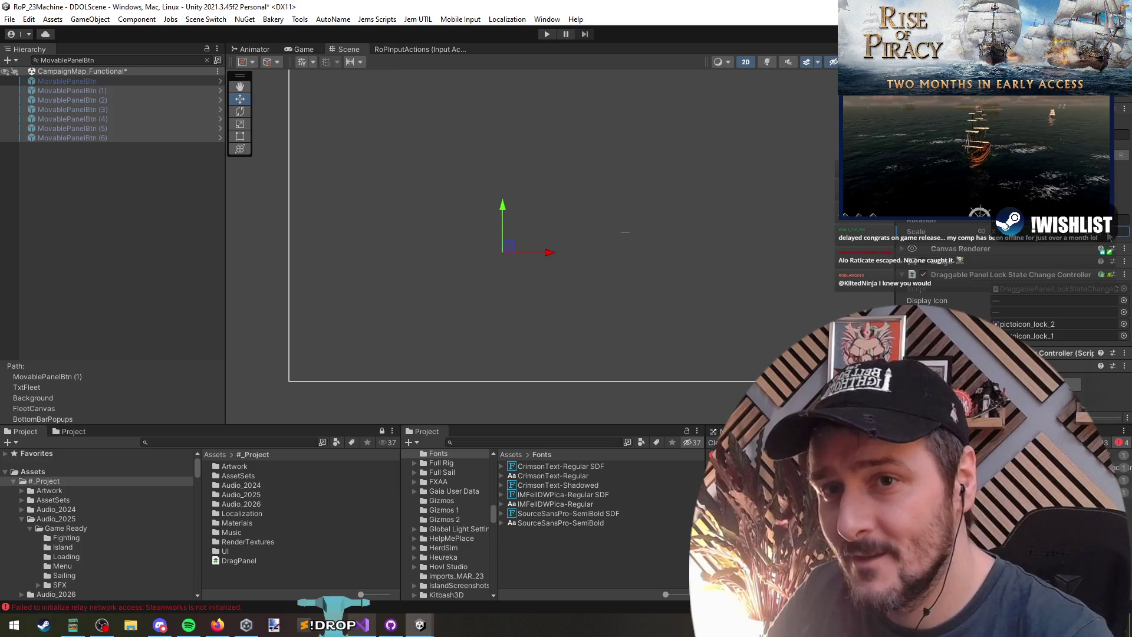
pyautogui.click(62, 150)
# Clear the Hierarchy search and select the Fleet panel's KeepPanelOpenBtn (1)
pyautogui.click(70, 90)
pyautogui.click(207, 60)
pyautogui.click(208, 60)
pyautogui.scroll(-5, 156, 255)
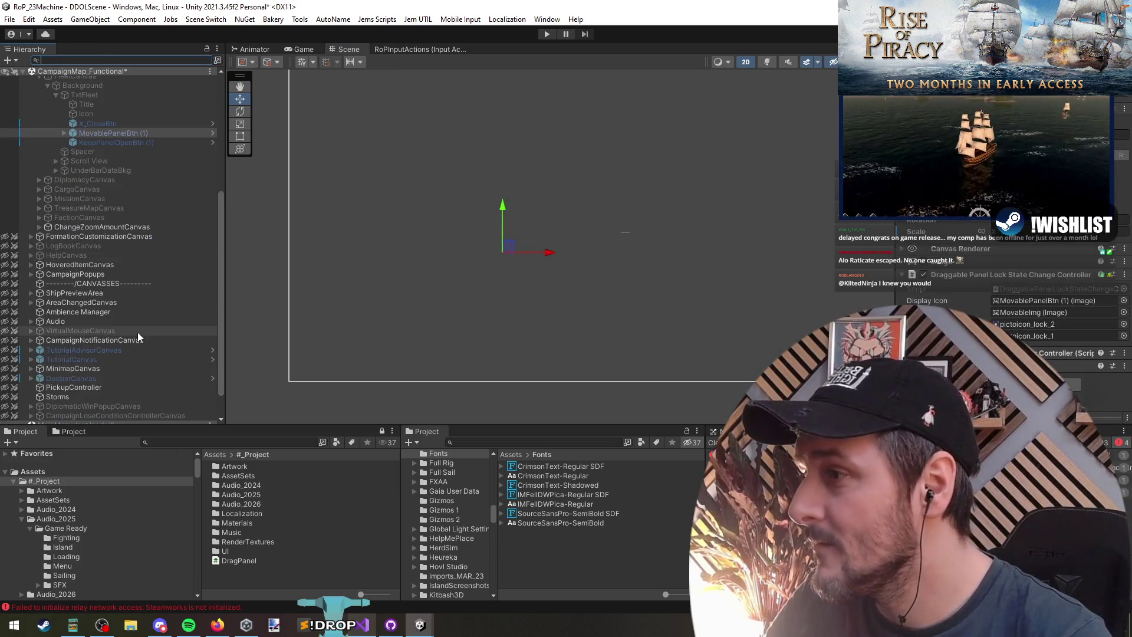
pyautogui.click(136, 143)
pyautogui.click(137, 144)
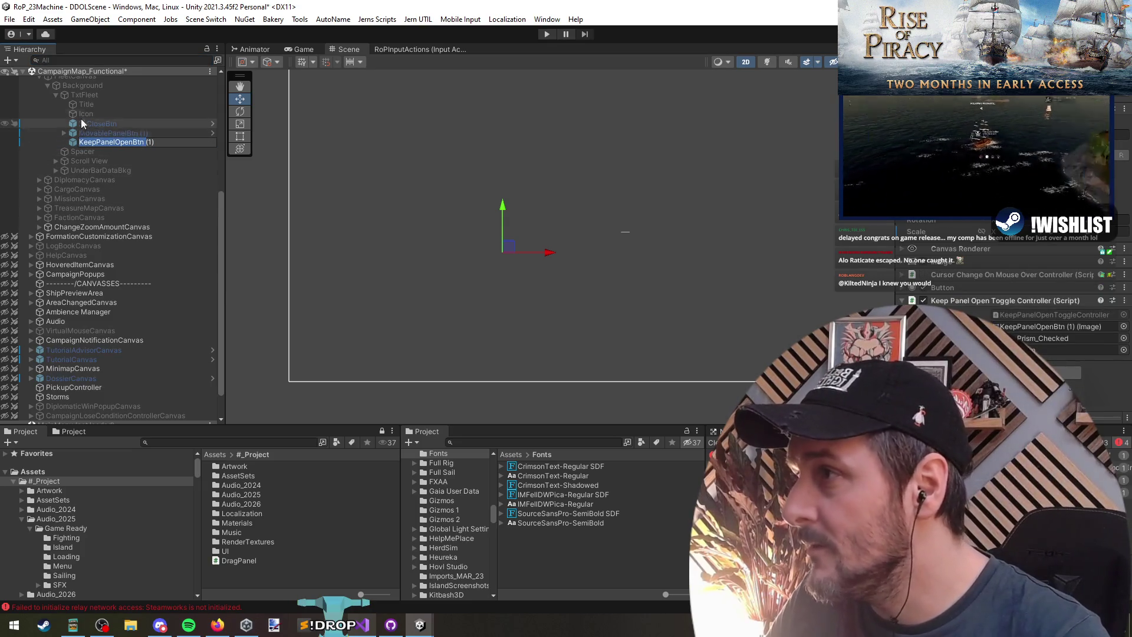
# Search for KeepPanelOpenBtn, select all seven copies, then clear the selection and search
pyautogui.click(92, 60)
pyautogui.write('KeepPanelOpenBtn')
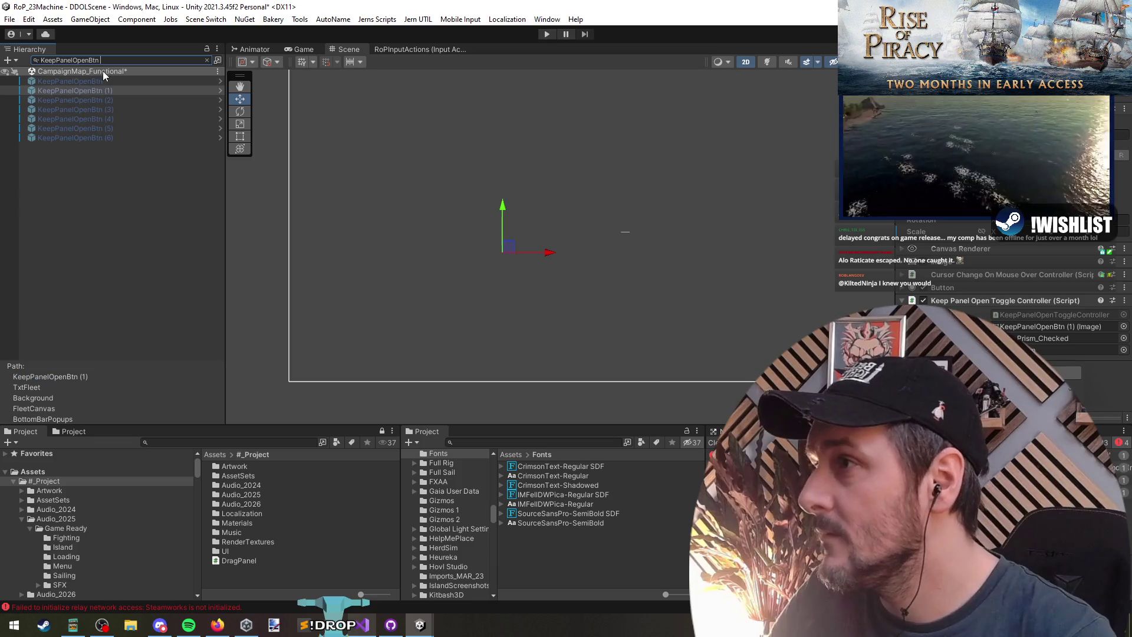
pyautogui.click(108, 81)
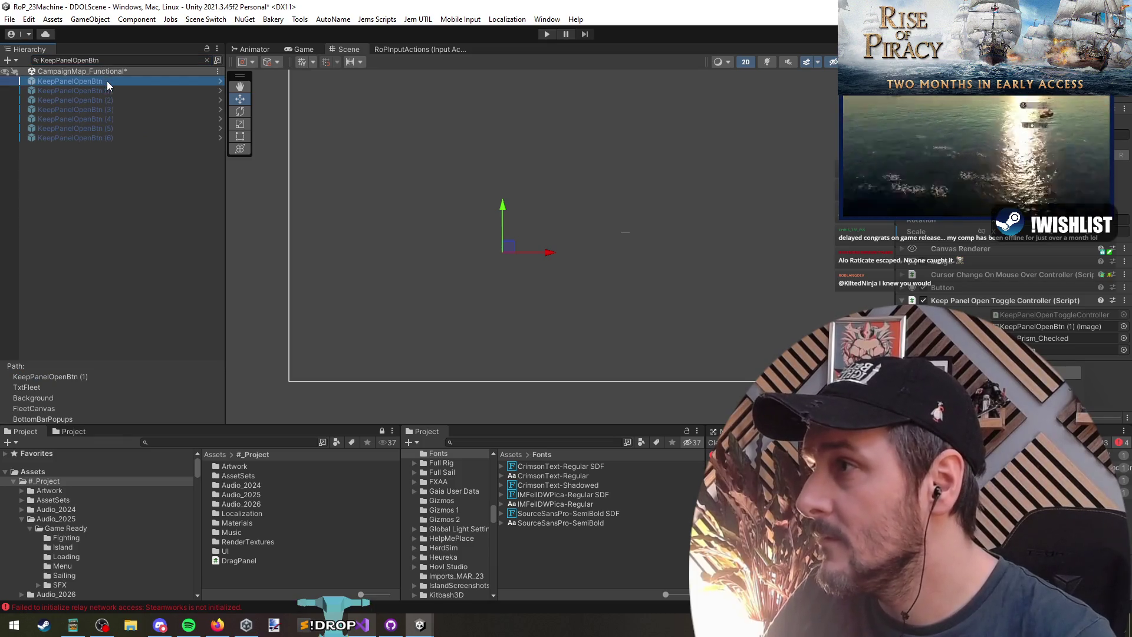
pyautogui.keyDown('shift'); pyautogui.click(122, 141); pyautogui.keyUp('shift')
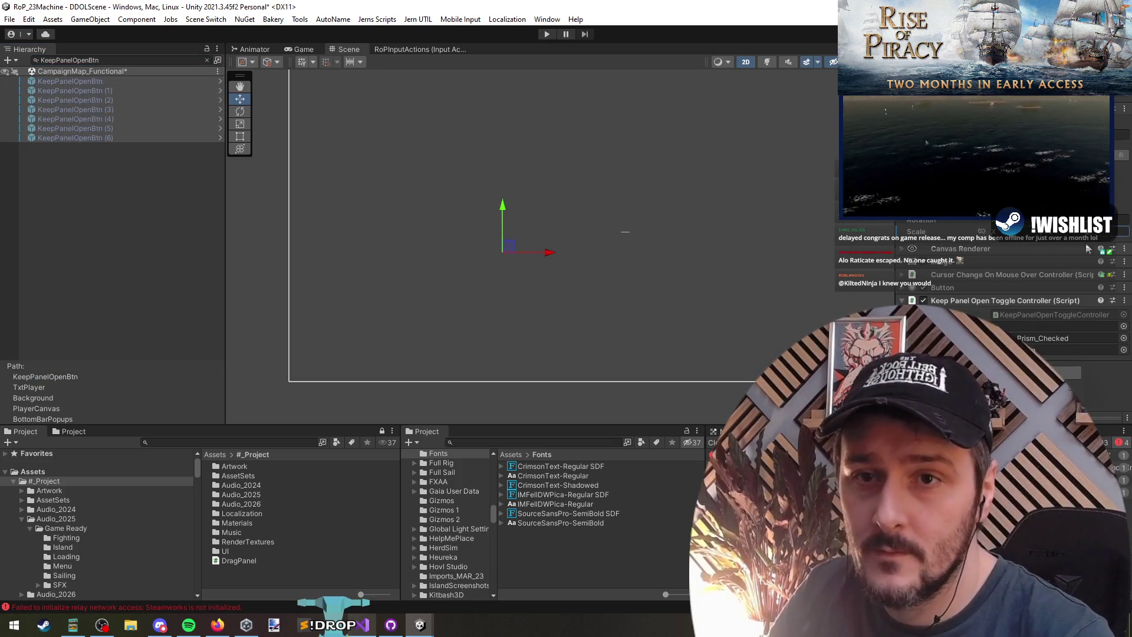
pyautogui.click(168, 261)
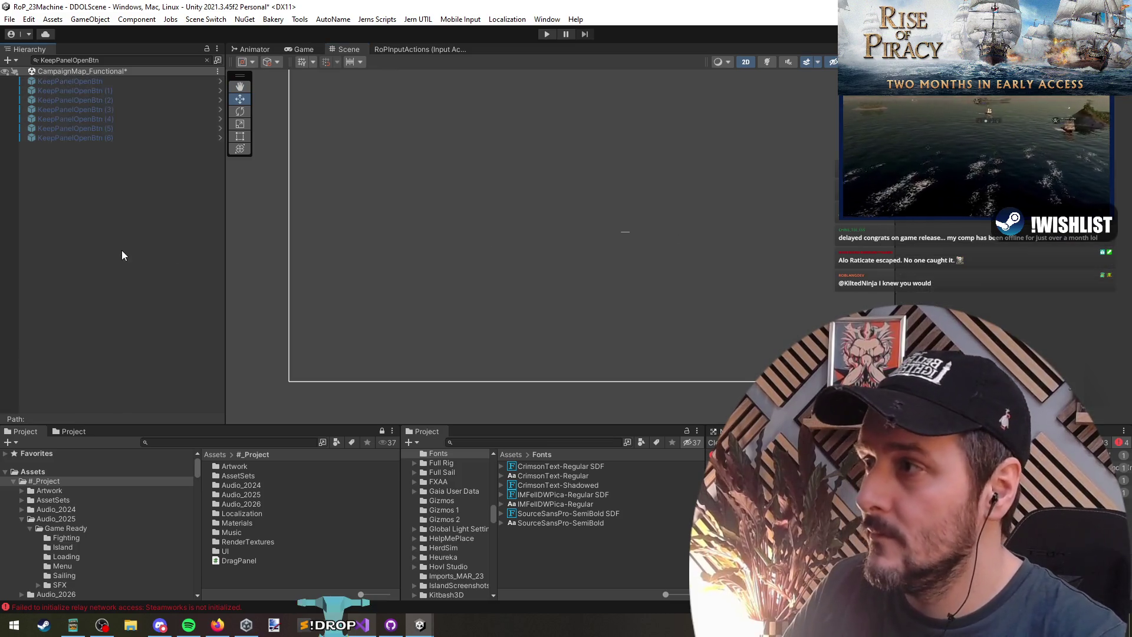
pyautogui.click(204, 59)
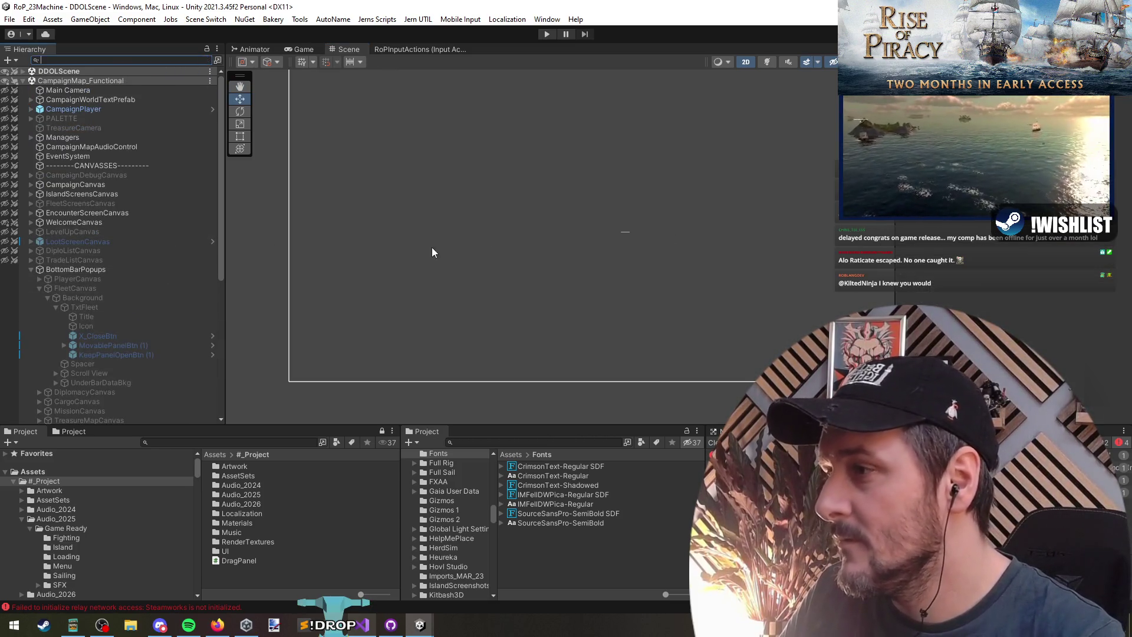
# Unload CampaignMap_Functional, play, continue the saved campaign, and open Stormy Harbor's port info
pyautogui.rightClick(75, 81)
pyautogui.click(118, 190)
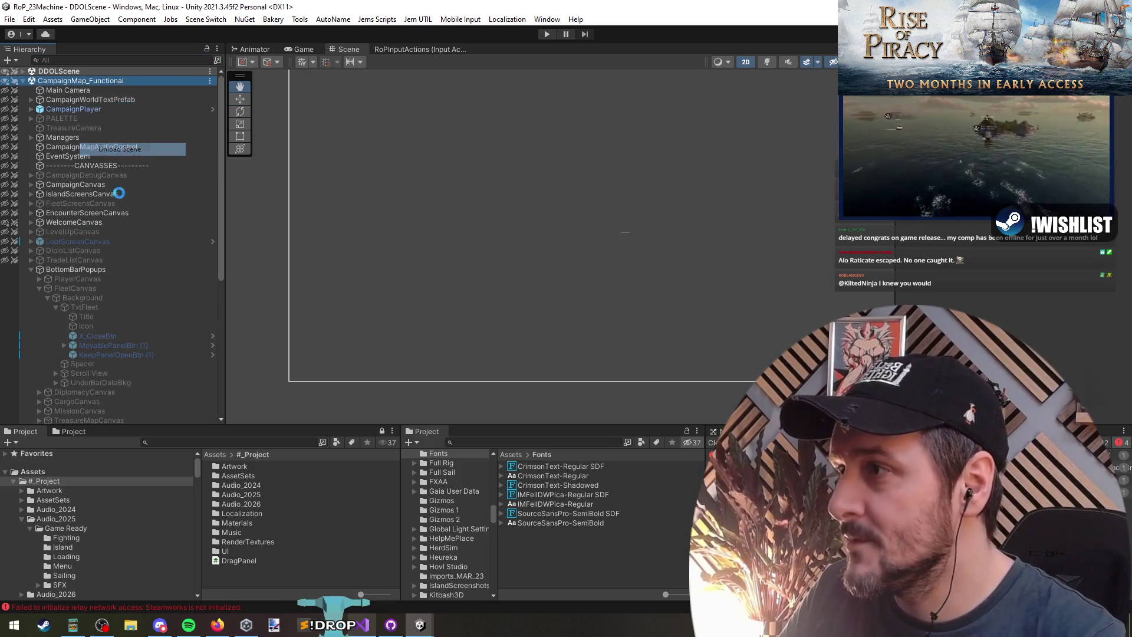
pyautogui.click(547, 33)
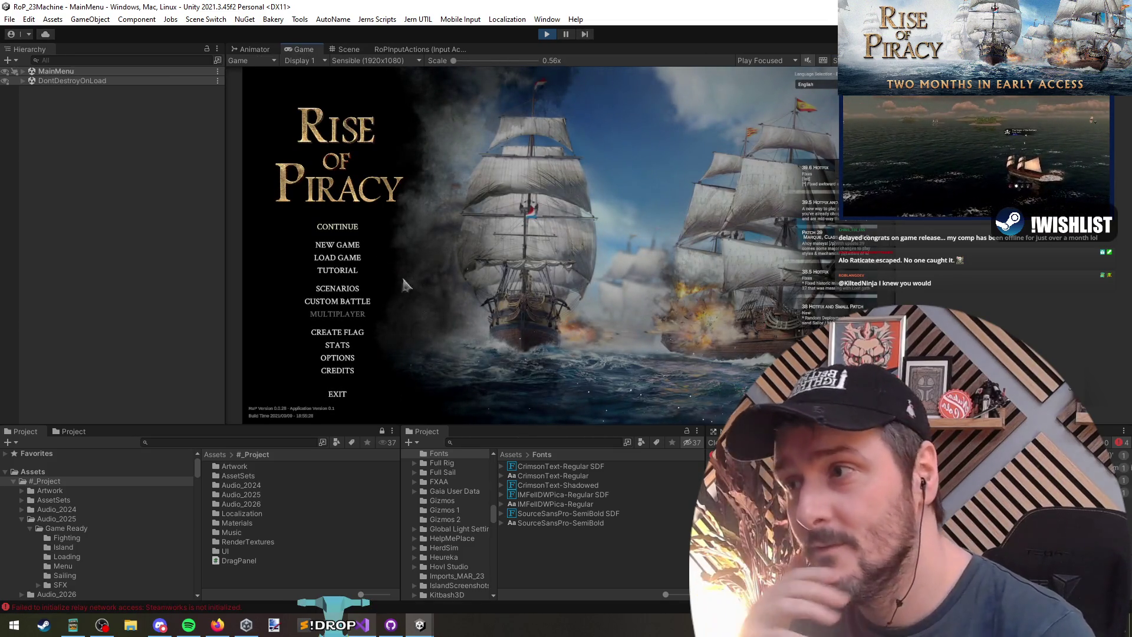
pyautogui.click(323, 226)
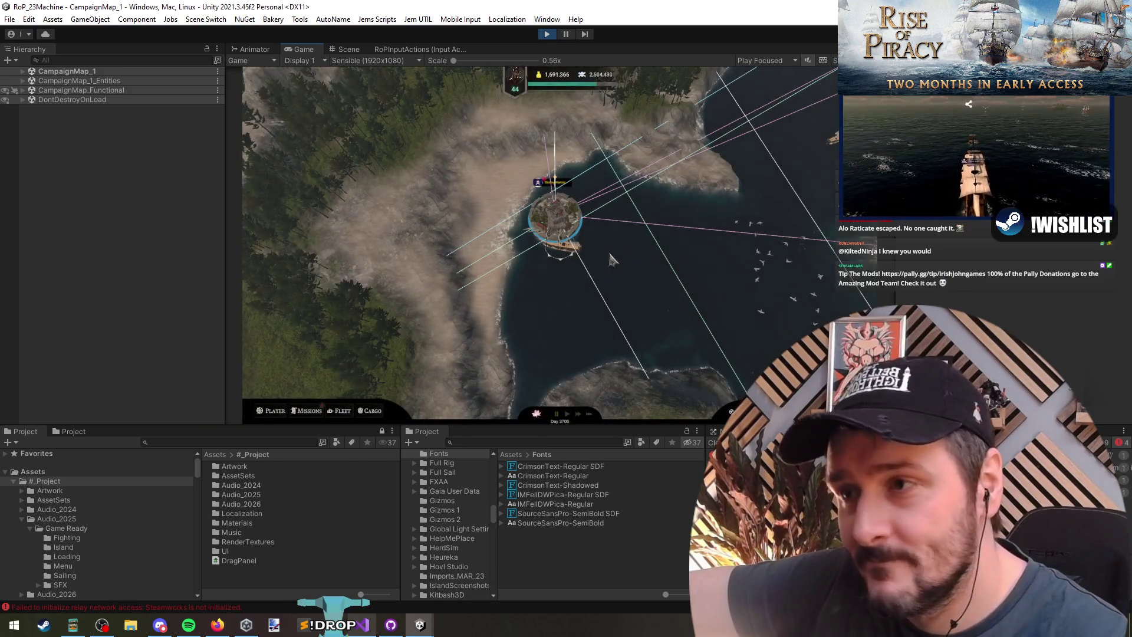
pyautogui.click(555, 230)
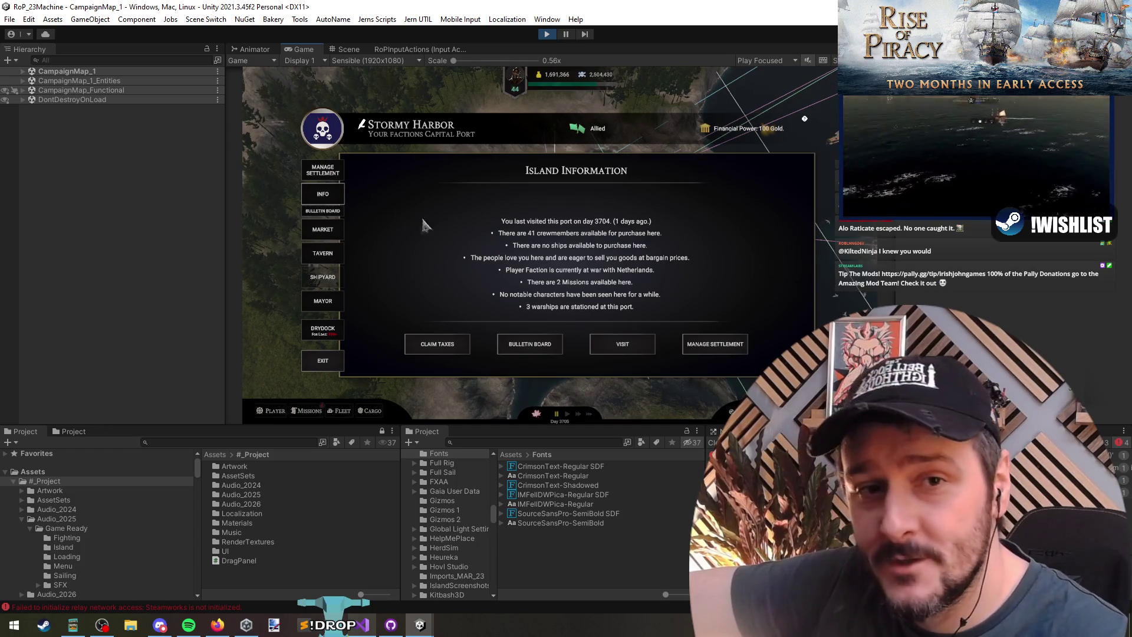
# Close the island info, cycle Fleet, Missions and Cargo, drag Missions top-left, and open Fleet
pyautogui.click(323, 361)
pyautogui.click(341, 411)
pyautogui.click(306, 411)
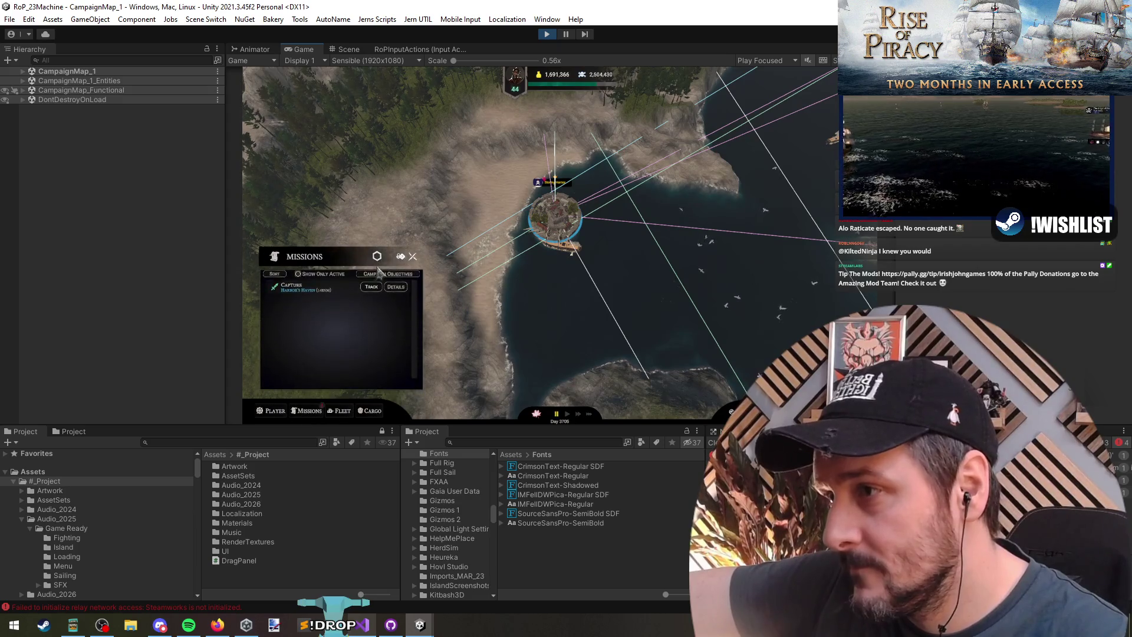
pyautogui.click(362, 412)
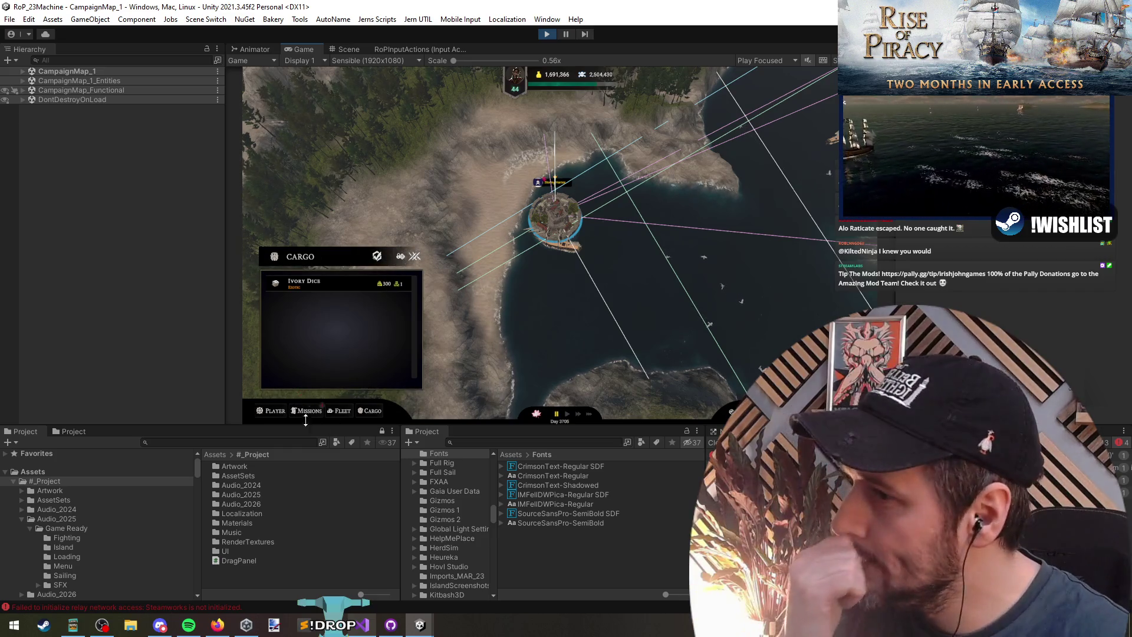
pyautogui.click(310, 411)
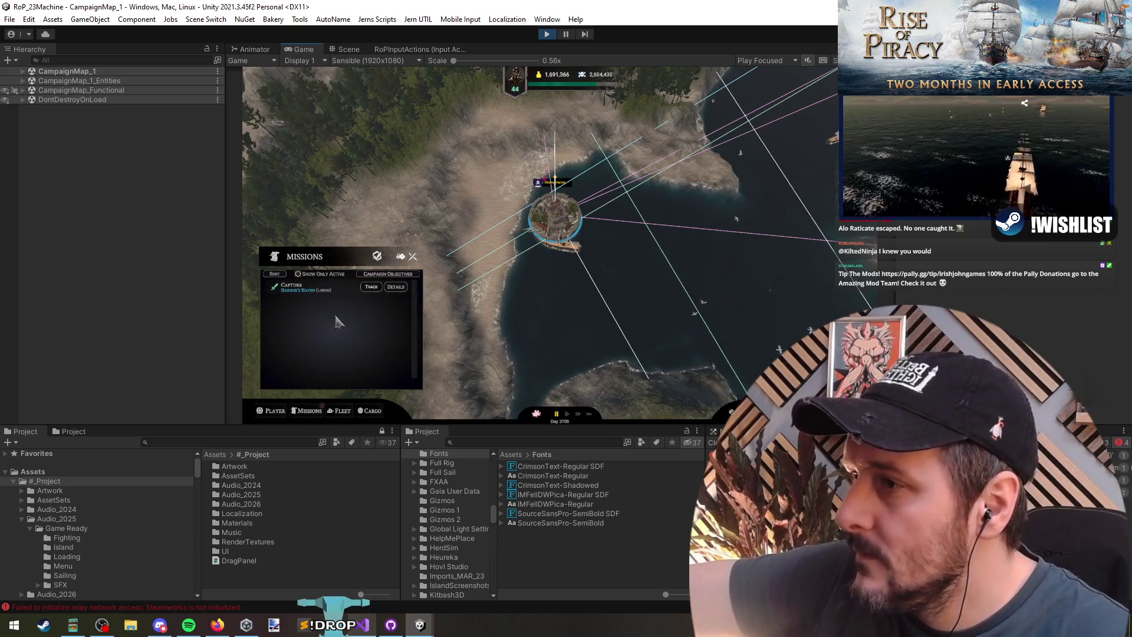
pyautogui.moveTo(401, 257)
pyautogui.mouseDown()
pyautogui.moveTo(521, 244)
pyautogui.moveTo(386, 88)
pyautogui.moveTo(405, 96)
pyautogui.mouseUp()
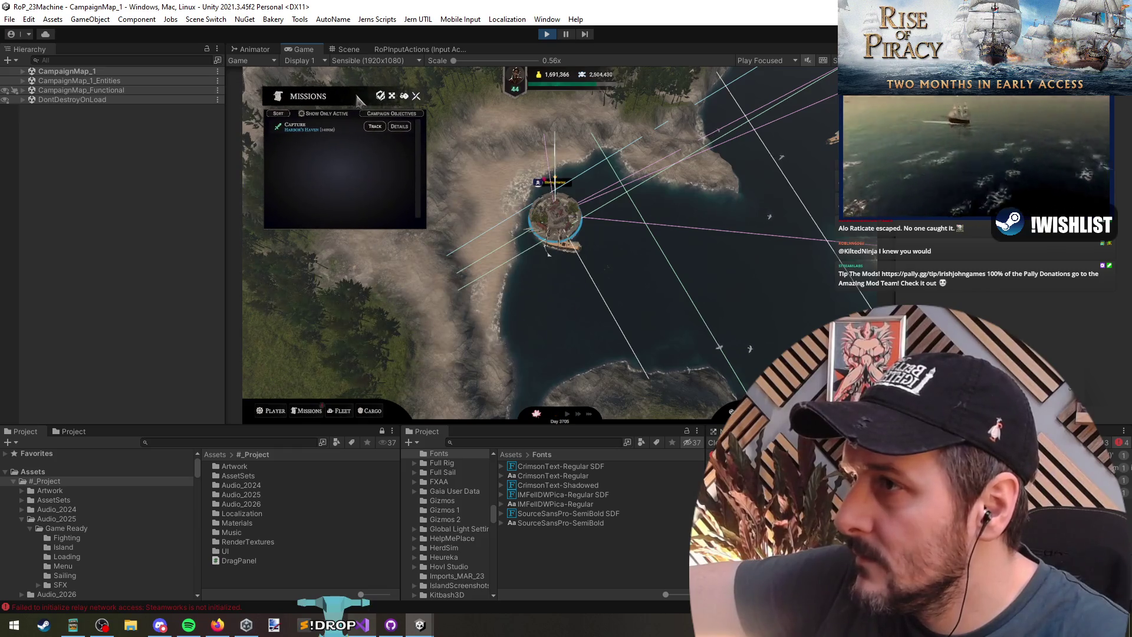
pyautogui.click(339, 412)
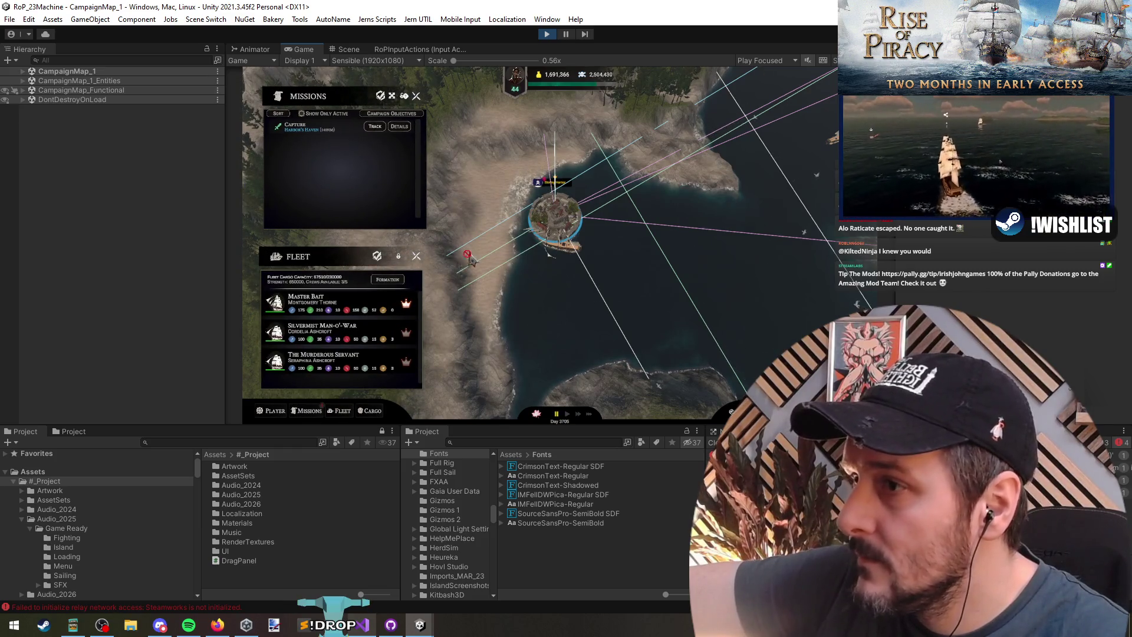
# Move the Fleet panel beside Missions at the top and open Cargo
pyautogui.moveTo(401, 257); pyautogui.dragTo(582, 101)
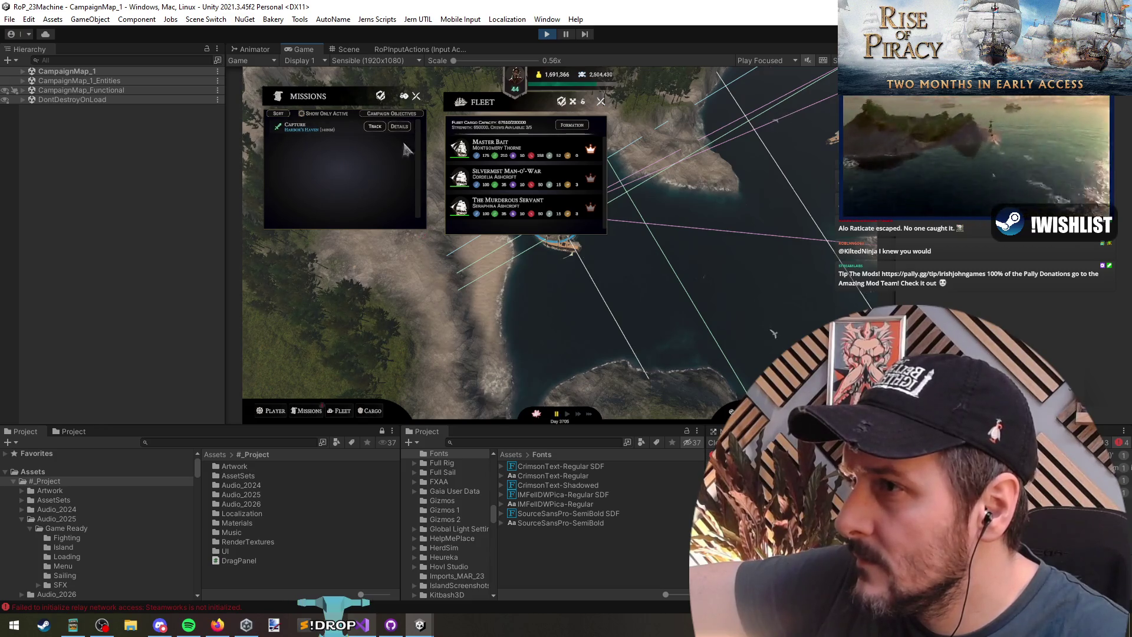
pyautogui.moveTo(424, 235)
pyautogui.mouseDown()
pyautogui.moveTo(425, 270)
pyautogui.moveTo(424, 238)
pyautogui.mouseUp()
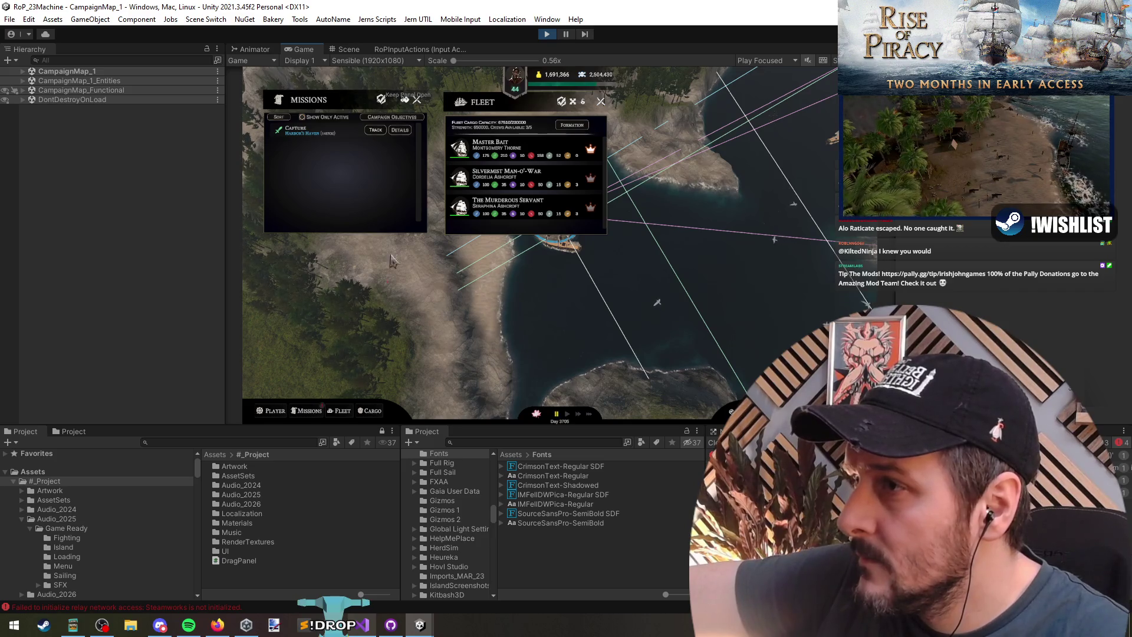
pyautogui.click(372, 411)
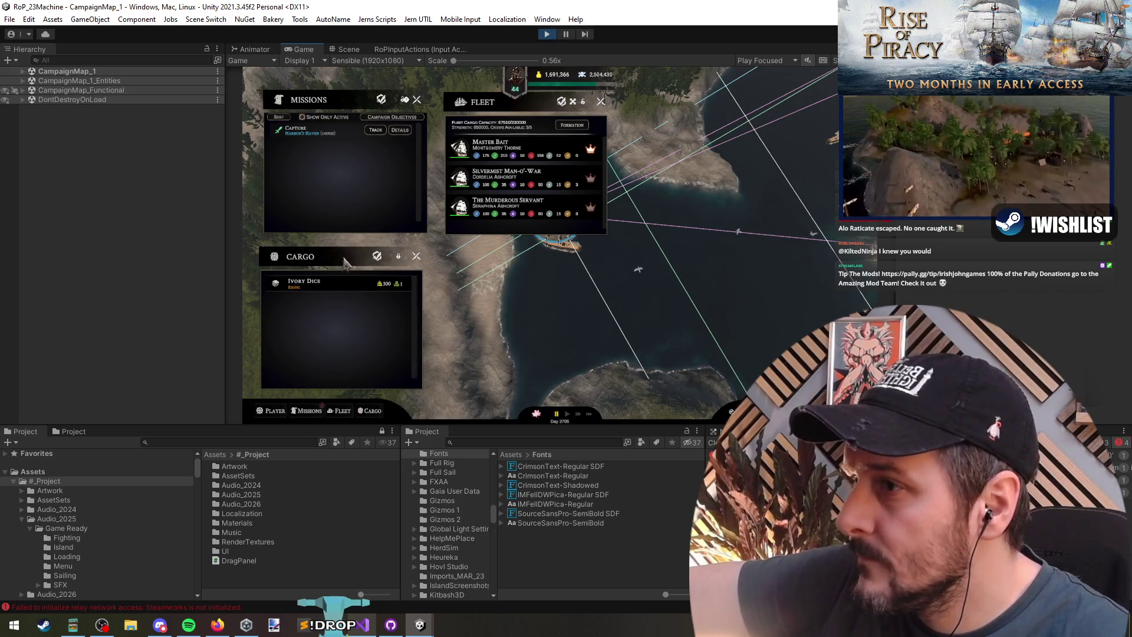
# Open Treasure Maps (T) to the top right and Diplomacy (D) beside Cargo
pyautogui.press('t')
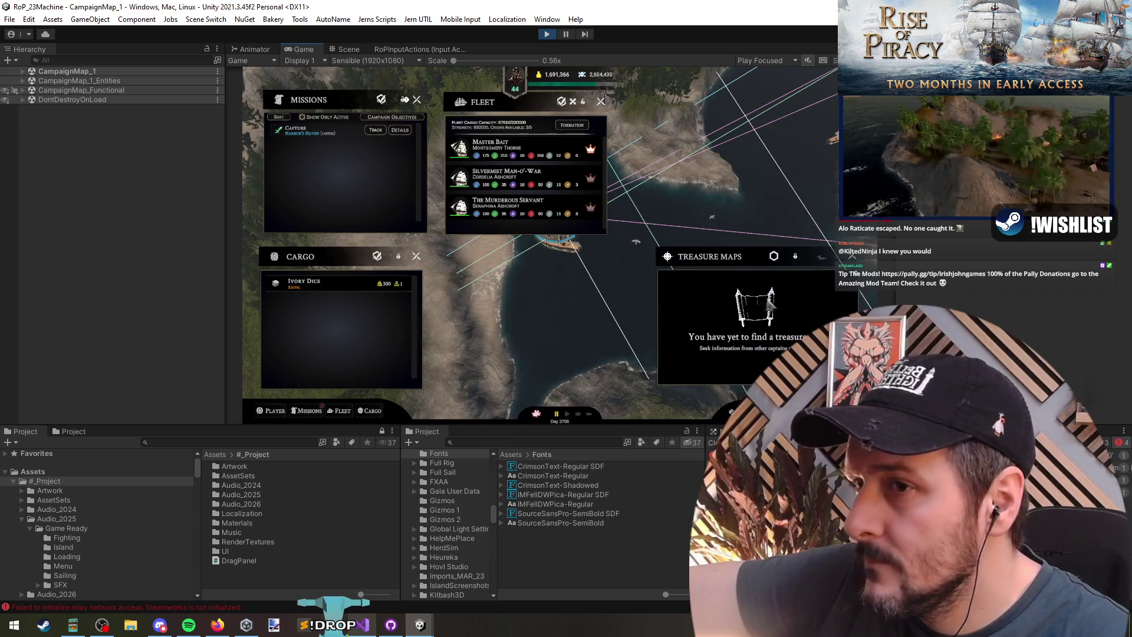
pyautogui.moveTo(796, 260)
pyautogui.mouseDown()
pyautogui.moveTo(806, 216)
pyautogui.moveTo(799, 115)
pyautogui.moveTo(760, 107)
pyautogui.mouseUp()
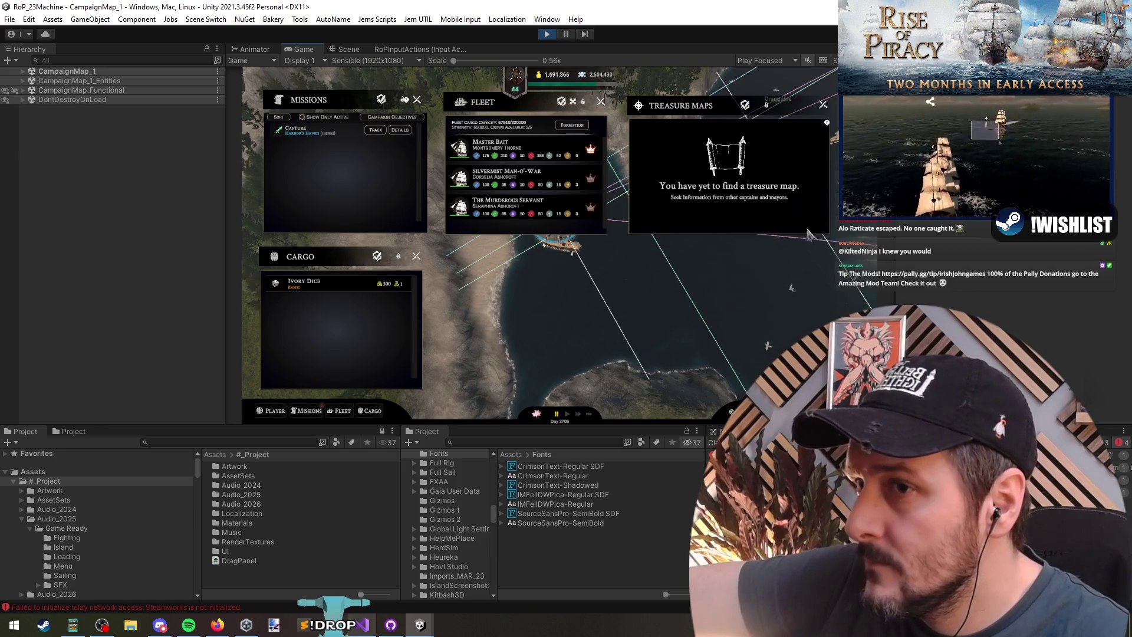
pyautogui.press('d')
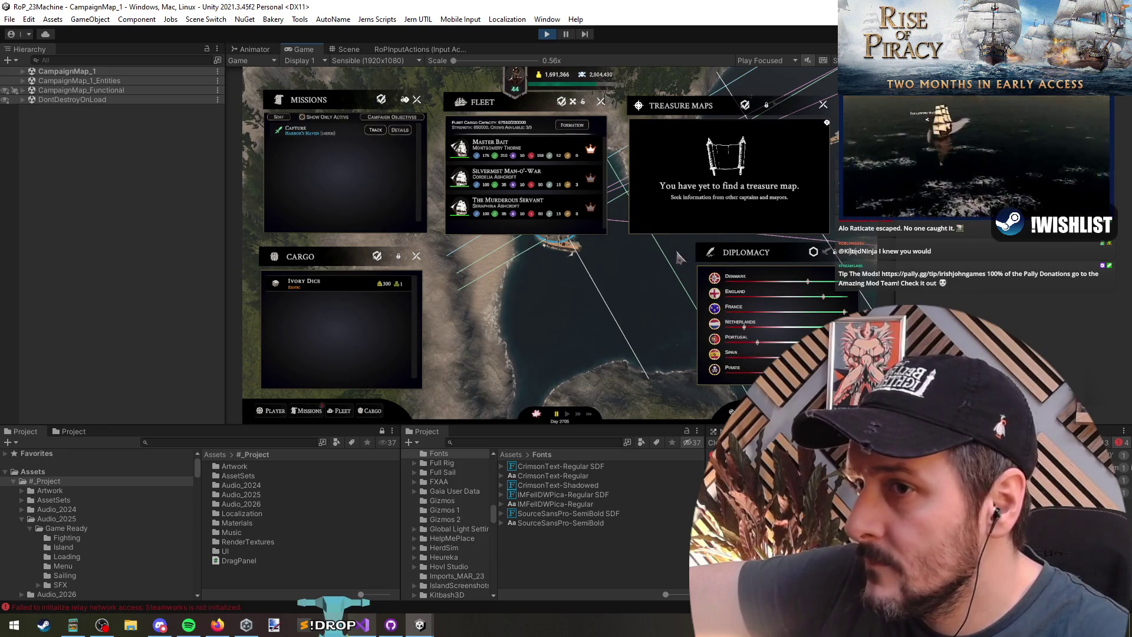
pyautogui.moveTo(819, 261); pyautogui.dragTo(573, 267)
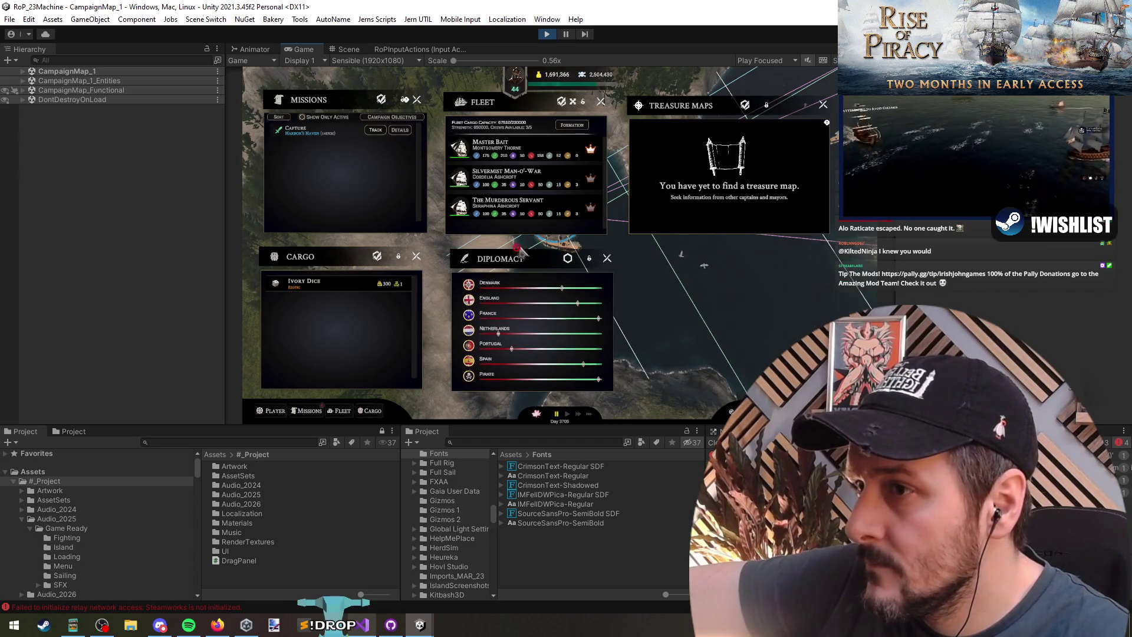
# Open and close the discovered ports map with M, then close the Fleet panel
pyautogui.press('m')
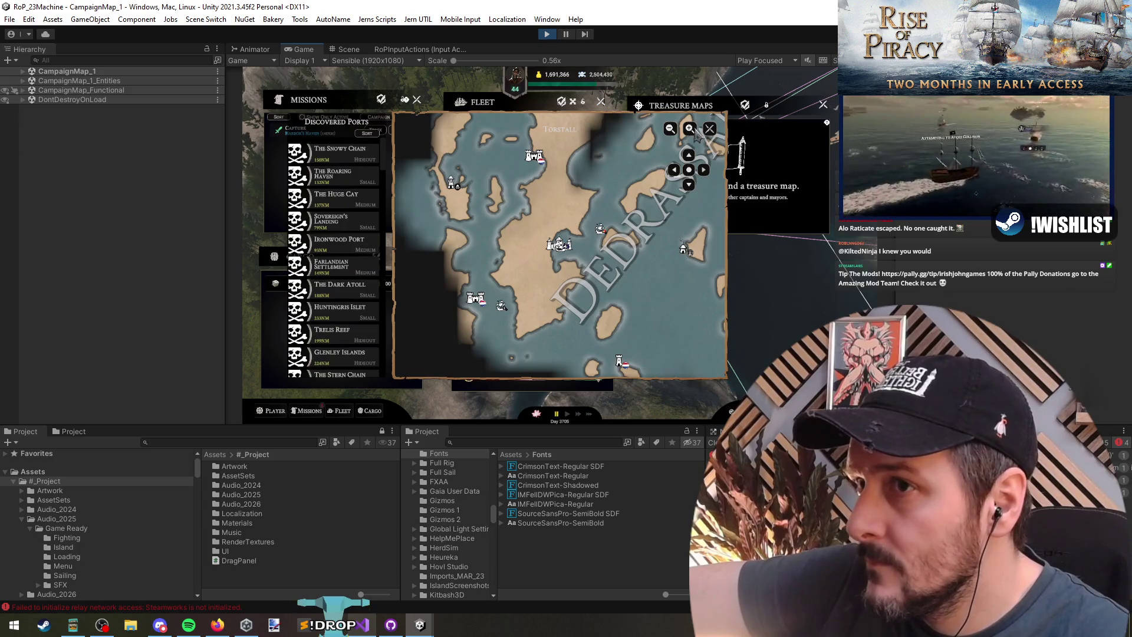
pyautogui.click(710, 129)
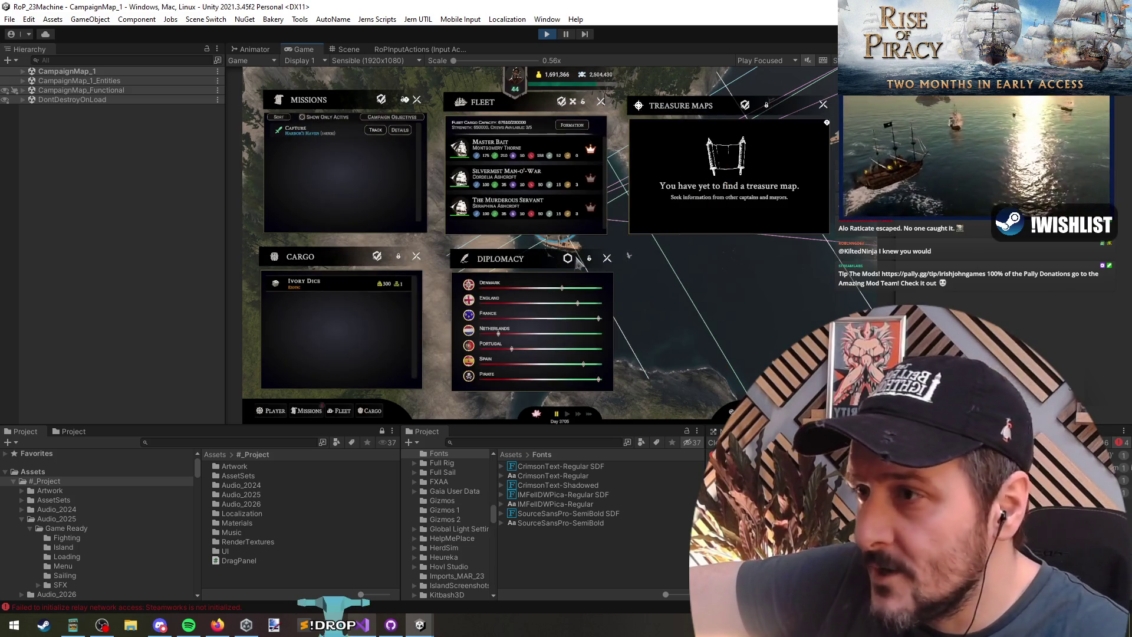
pyautogui.click(344, 413)
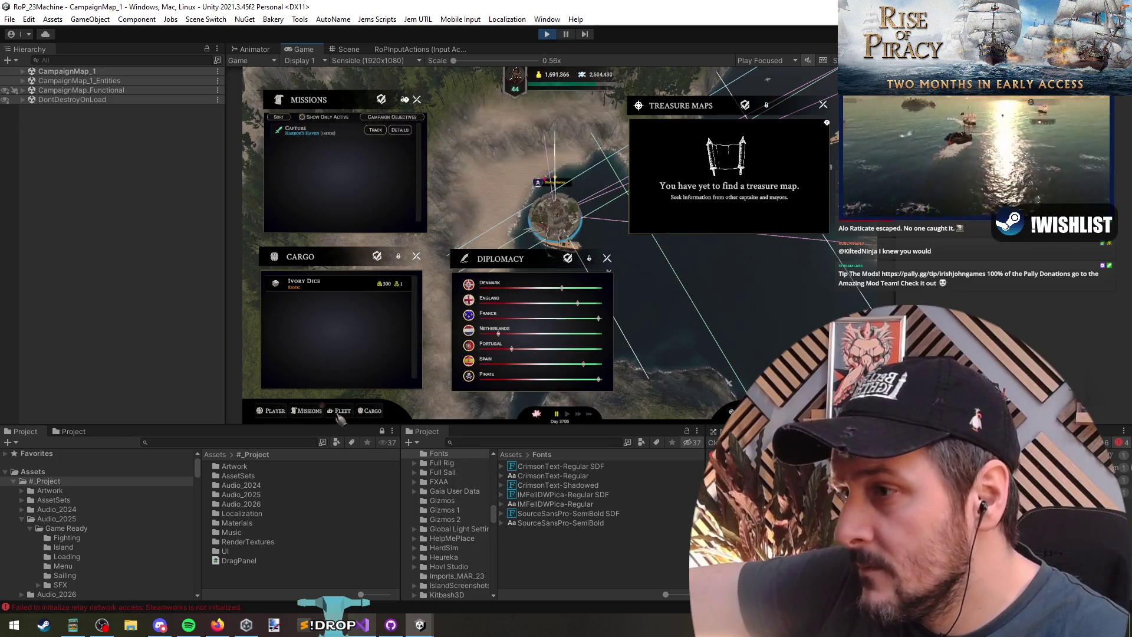
# Toggle Cargo, move it to the top-centre slot, and drop Treasure Maps beside Diplomacy
pyautogui.click(376, 415)
pyautogui.click(376, 416)
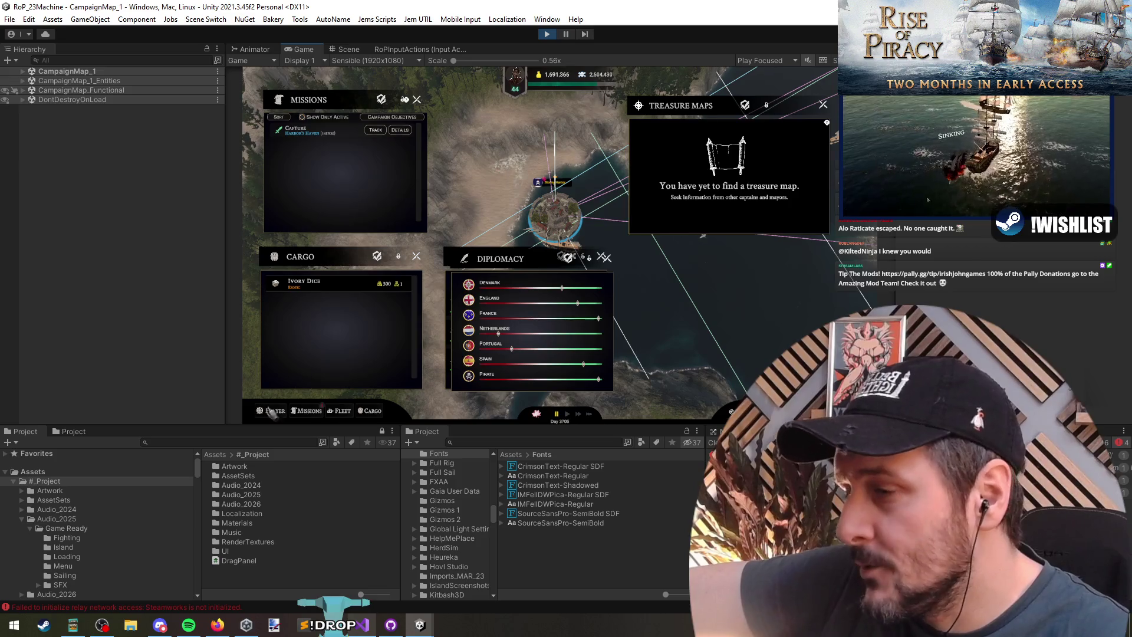
pyautogui.moveTo(389, 257)
pyautogui.mouseDown()
pyautogui.moveTo(581, 183)
pyautogui.moveTo(582, 102)
pyautogui.mouseUp()
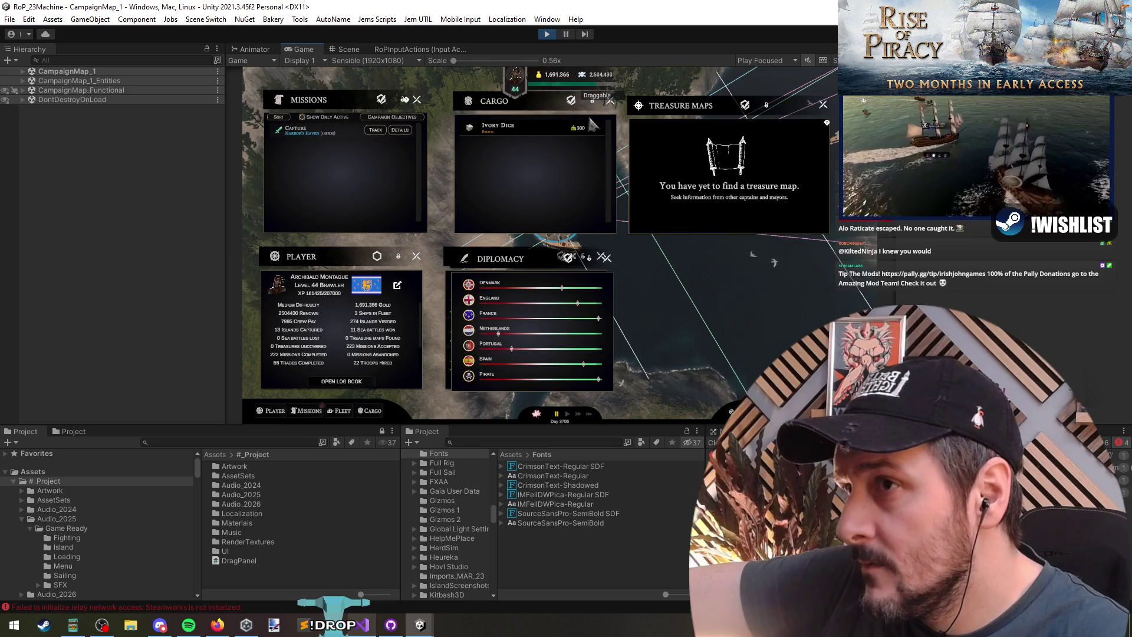
pyautogui.moveTo(681, 106); pyautogui.dragTo(681, 256)
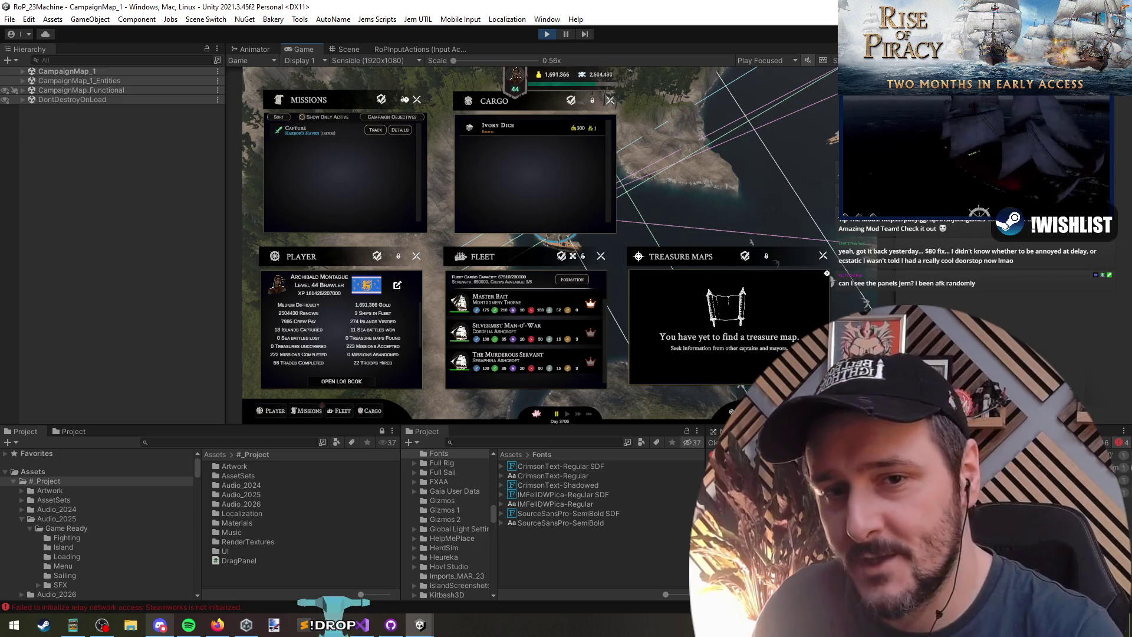
# Nudge Missions, close Missions and Cargo, then reopen Cargo at the upper-left
pyautogui.moveTo(298, 131)
pyautogui.mouseDown()
pyautogui.moveTo(301, 265)
pyautogui.moveTo(277, 171)
pyautogui.moveTo(304, 133)
pyautogui.mouseUp()
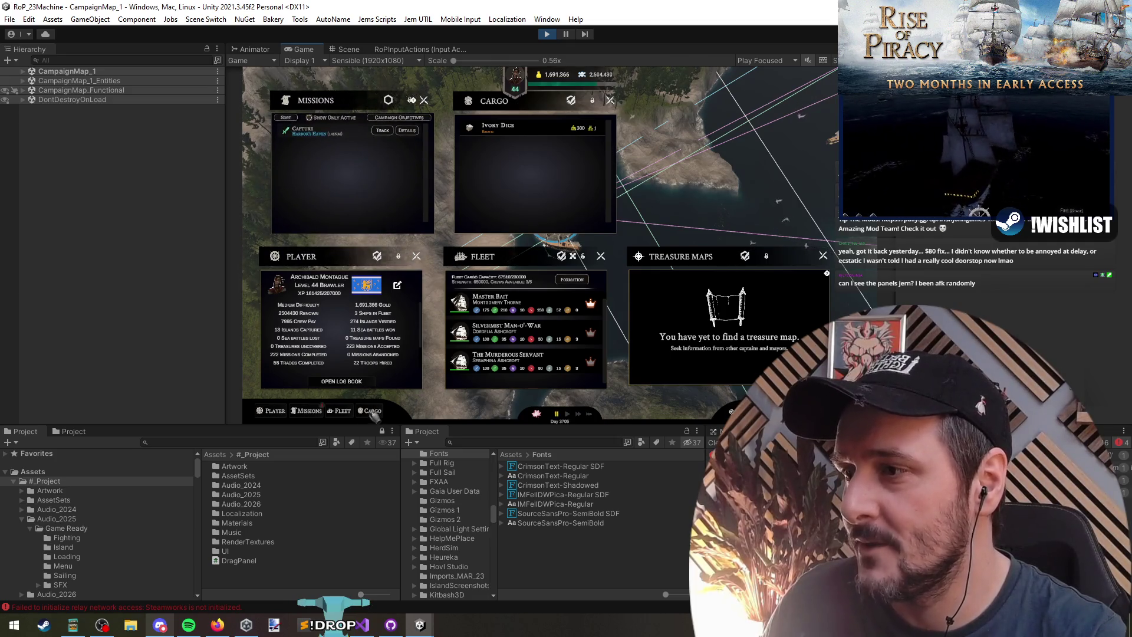
pyautogui.click(357, 147)
pyautogui.click(367, 413)
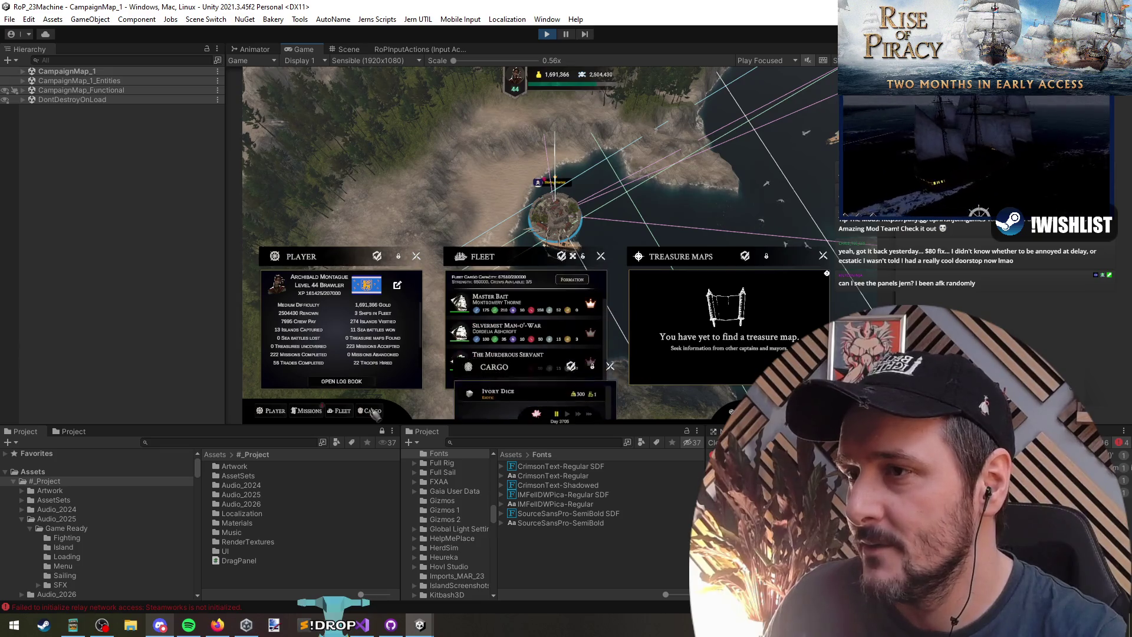
pyautogui.moveTo(601, 256)
pyautogui.mouseDown()
pyautogui.moveTo(475, 245)
pyautogui.moveTo(371, 85)
pyautogui.mouseUp()
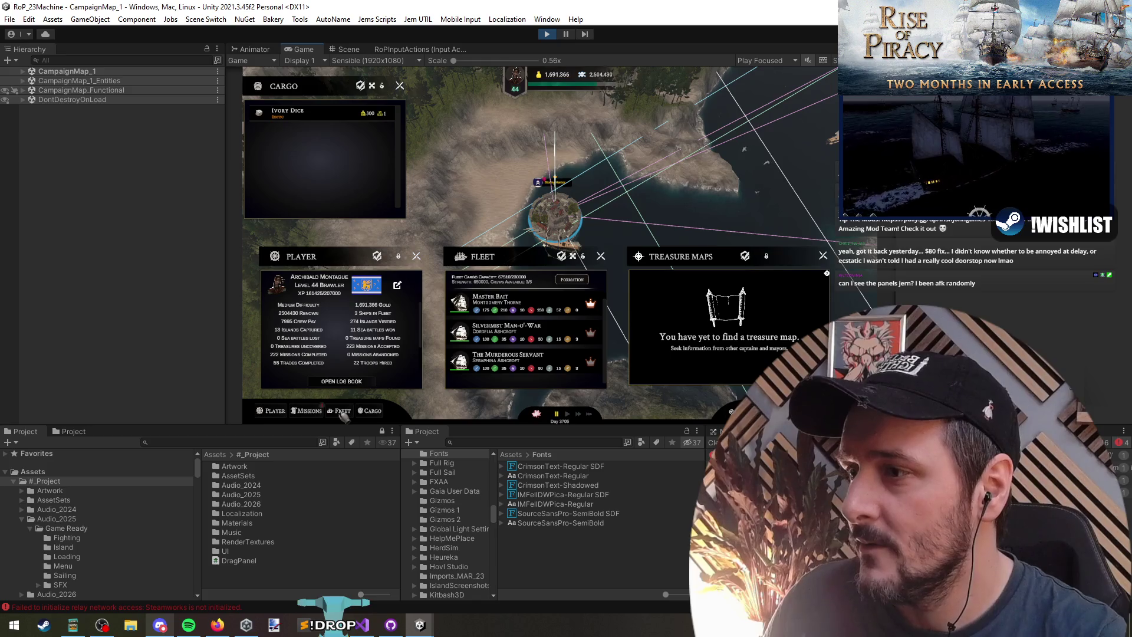
# Toggle Fleet off and on, then open Missions and move it to the upper middle
pyautogui.click(342, 411)
pyautogui.click(342, 411)
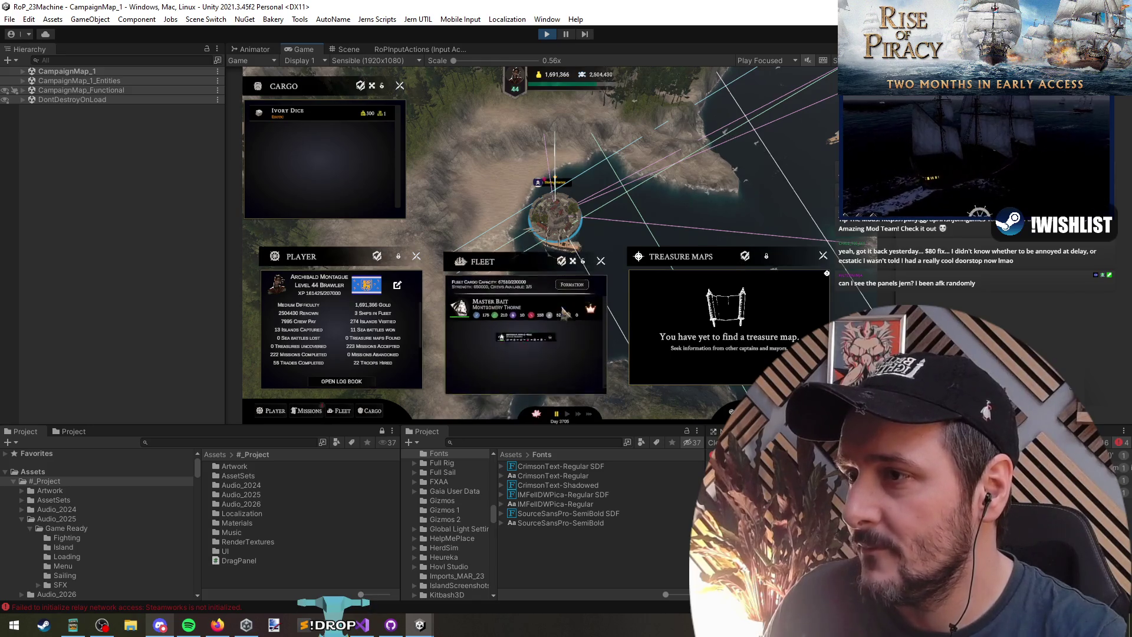
pyautogui.click(309, 412)
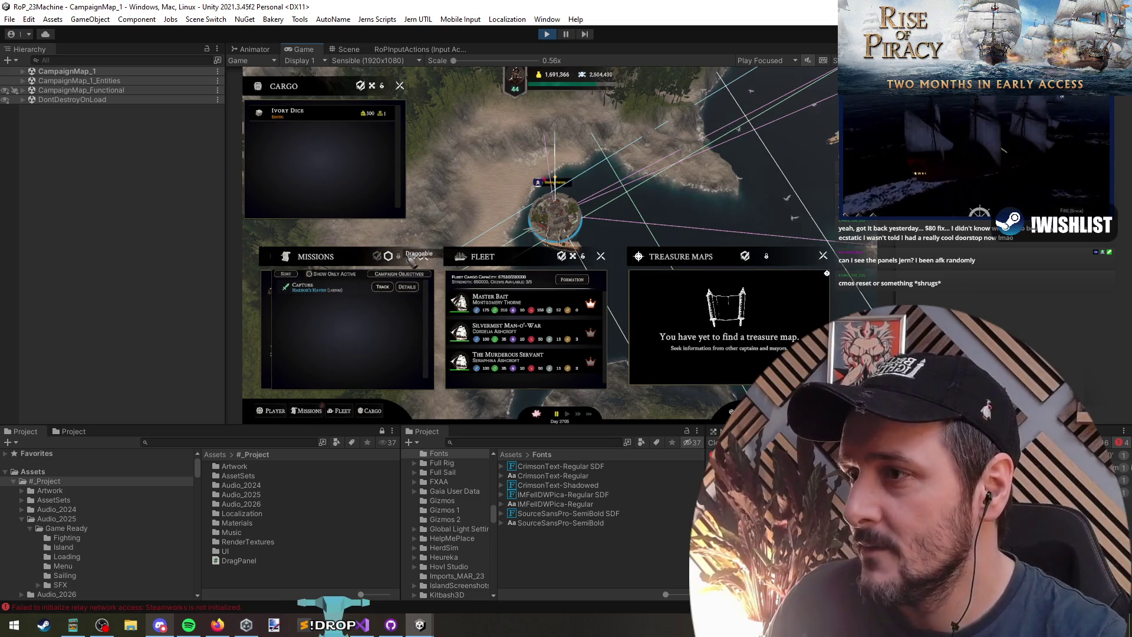
pyautogui.moveTo(355, 261)
pyautogui.mouseDown()
pyautogui.moveTo(551, 153)
pyautogui.moveTo(506, 84)
pyautogui.moveTo(505, 114)
pyautogui.mouseUp()
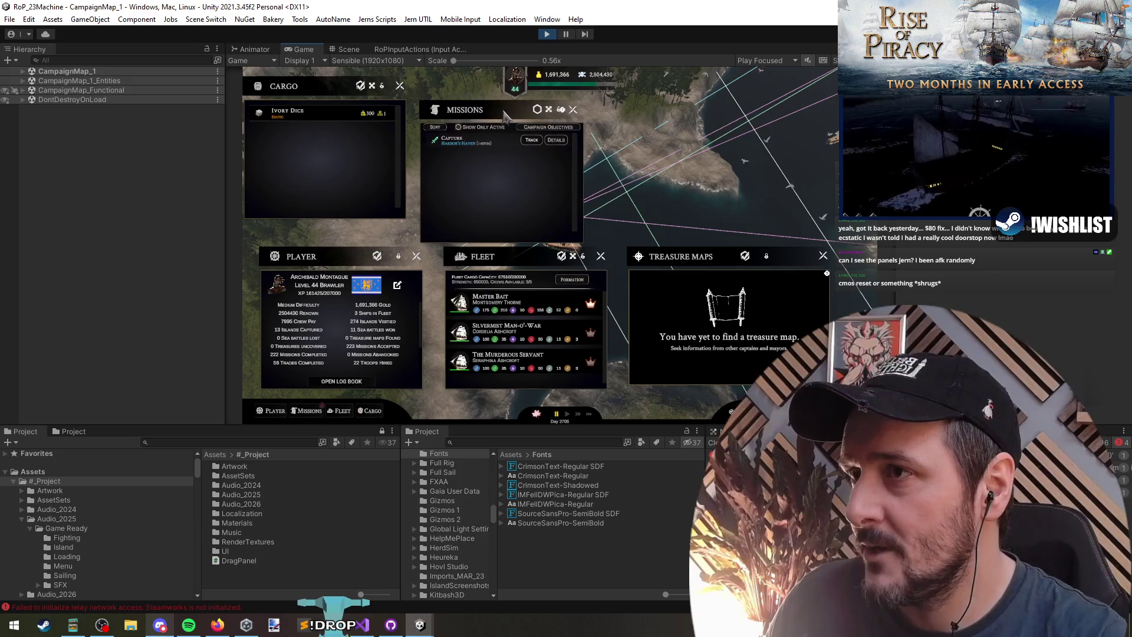
# Test toggling the Player, Cargo and Missions panels off and on
pyautogui.click(271, 413)
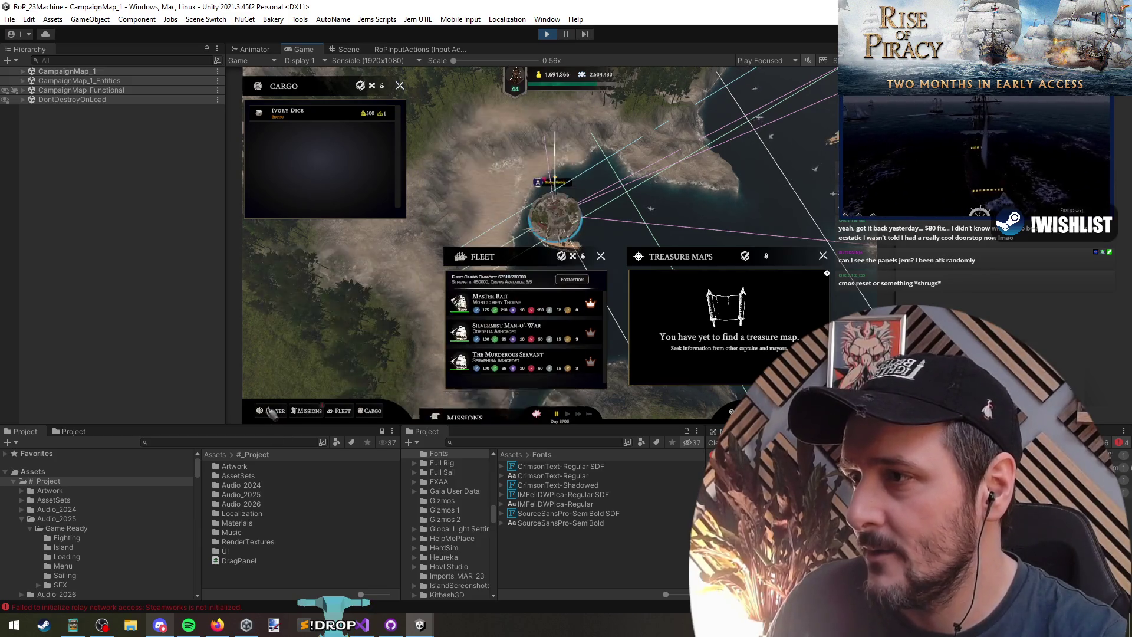
pyautogui.click(271, 412)
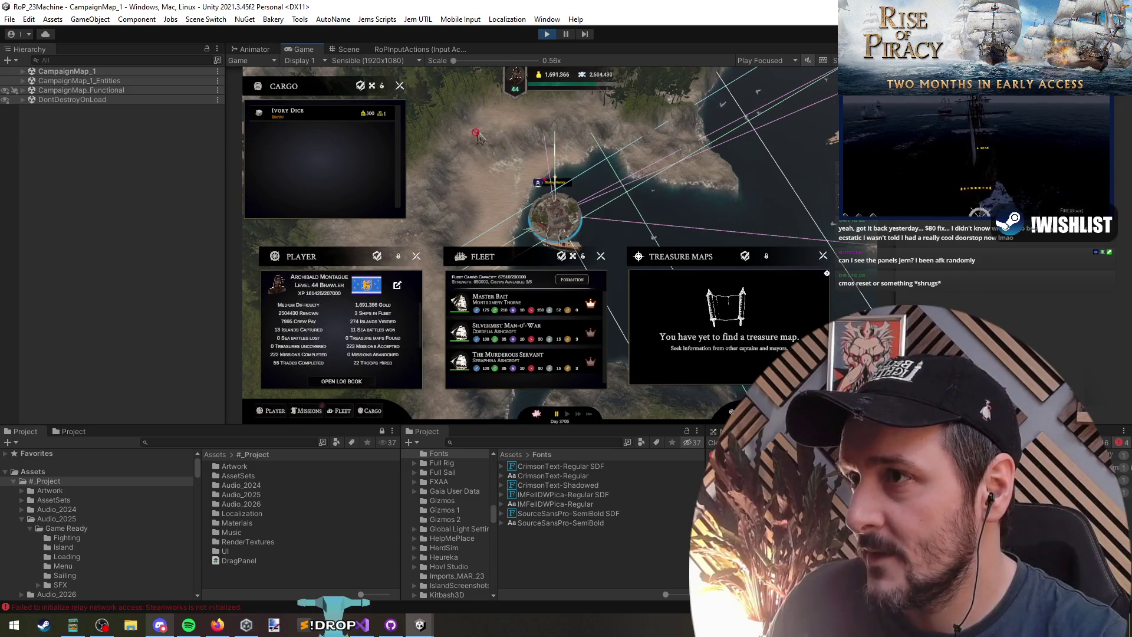
pyautogui.click(272, 412)
pyautogui.click(272, 411)
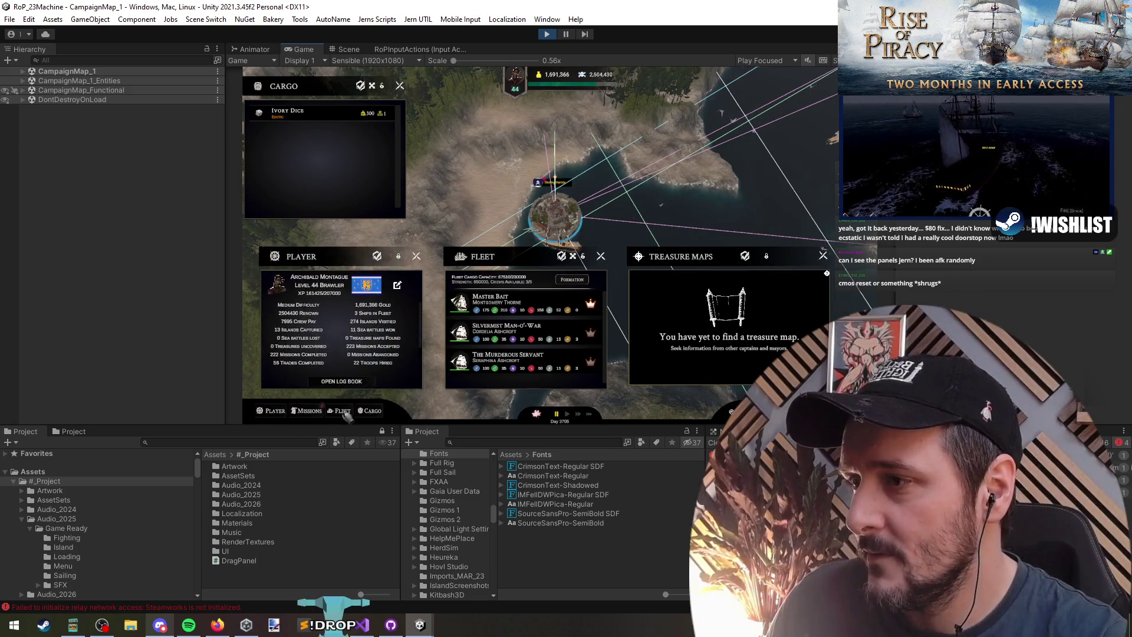
pyautogui.click(371, 411)
pyautogui.click(373, 411)
pyautogui.click(307, 411)
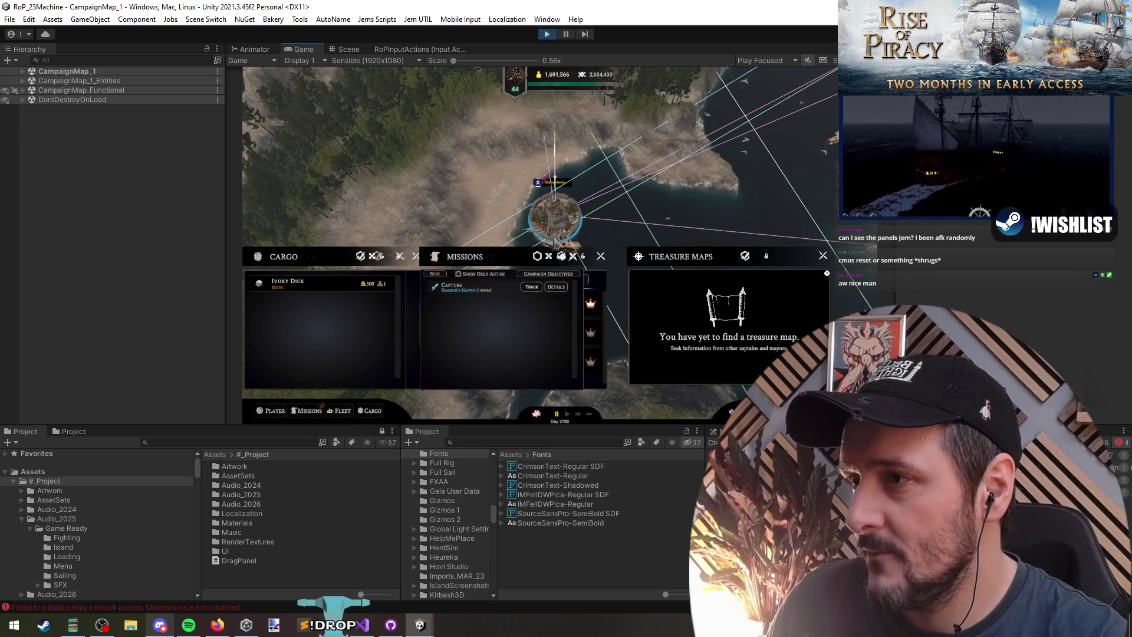
# Place Missions at the upper-left and move Cargo up to reveal Player
pyautogui.moveTo(520, 261)
pyautogui.mouseDown()
pyautogui.moveTo(467, 98)
pyautogui.moveTo(330, 98)
pyautogui.mouseUp()
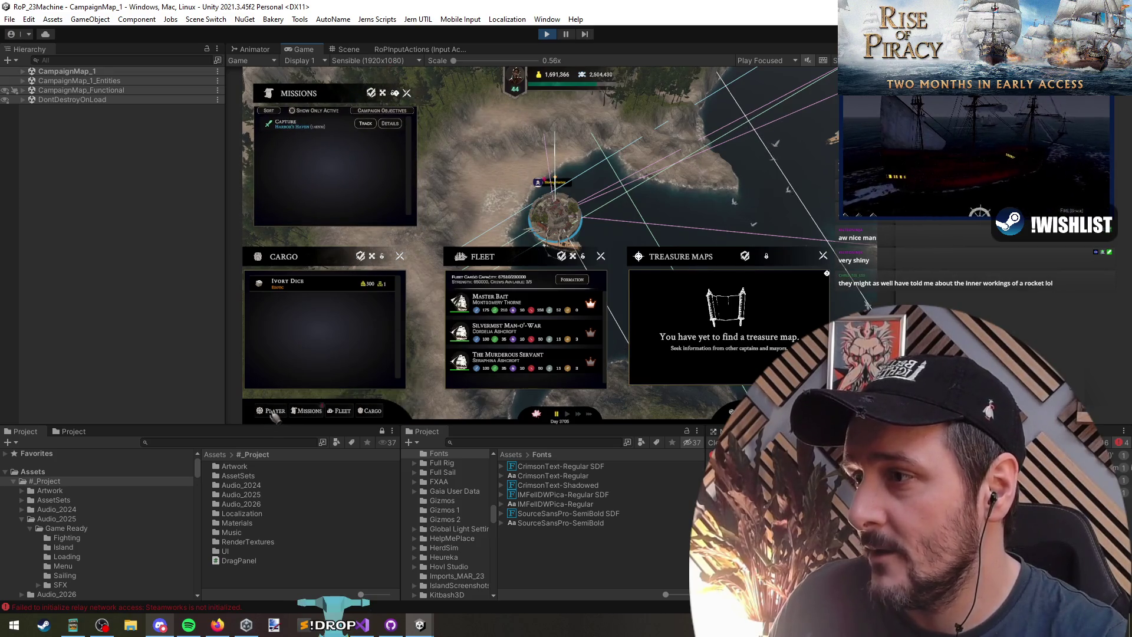
pyautogui.moveTo(319, 261)
pyautogui.mouseDown()
pyautogui.moveTo(368, 307)
pyautogui.moveTo(511, 107)
pyautogui.mouseUp()
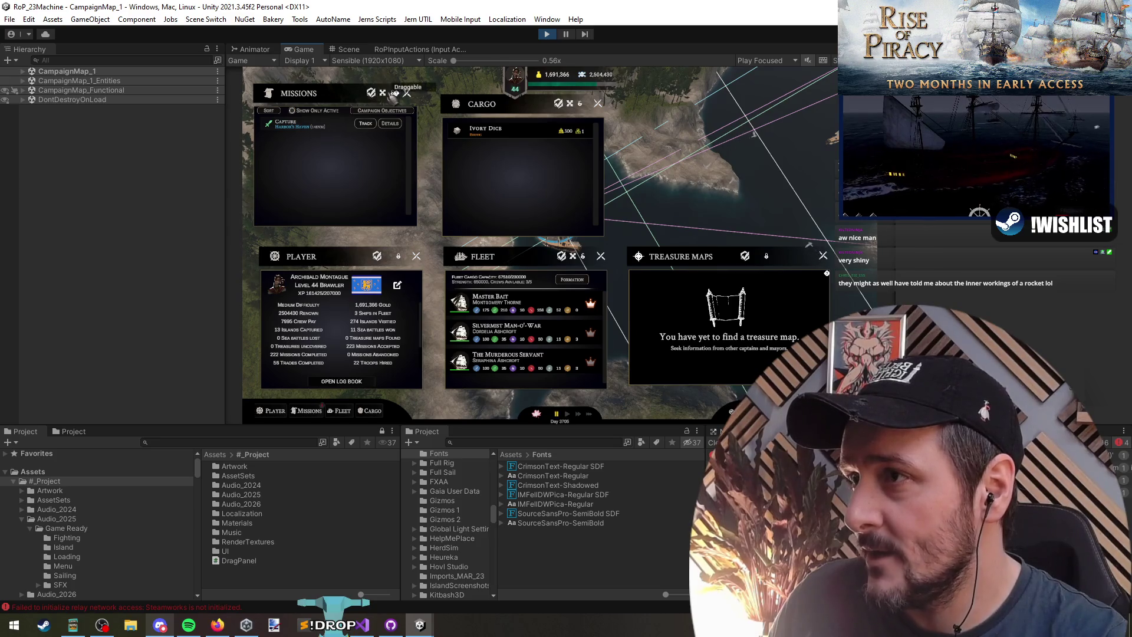
pyautogui.moveTo(328, 96); pyautogui.dragTo(333, 101)
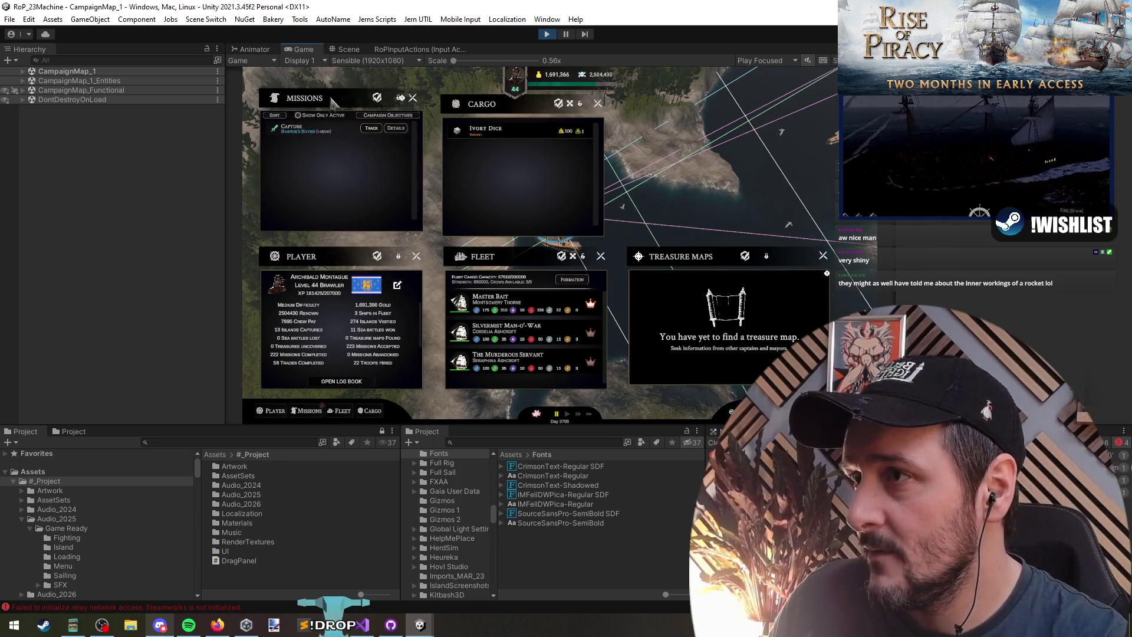
# Untick Keep Panel Open on Missions, Player, Fleet and Cargo, leaving only Missions open
pyautogui.click(377, 97)
pyautogui.click(377, 256)
pyautogui.click(561, 256)
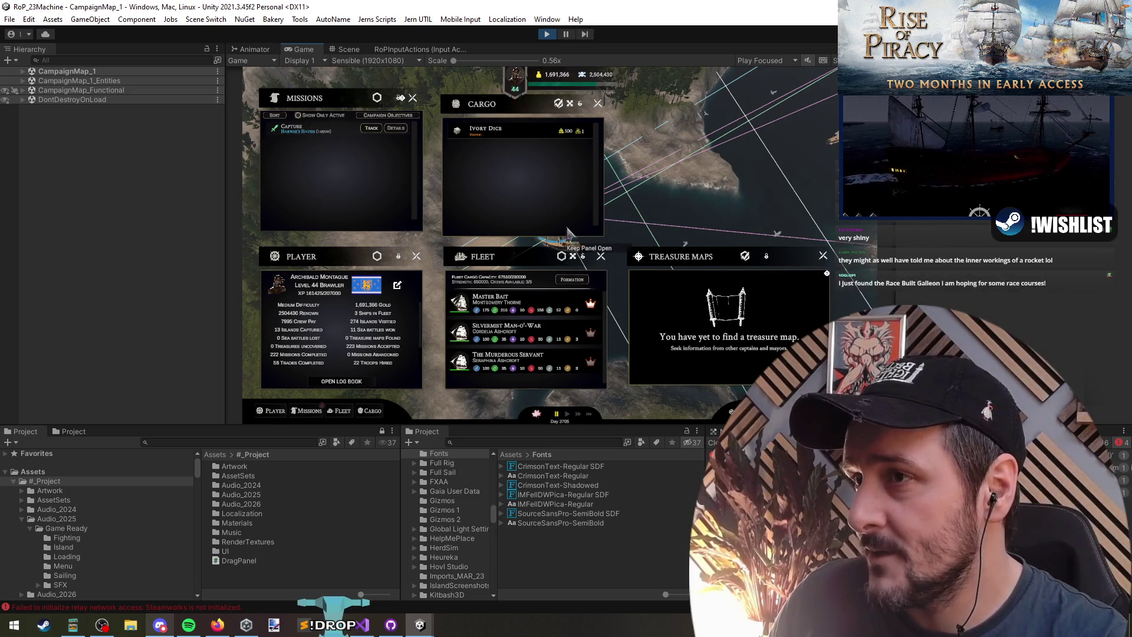
pyautogui.click(558, 103)
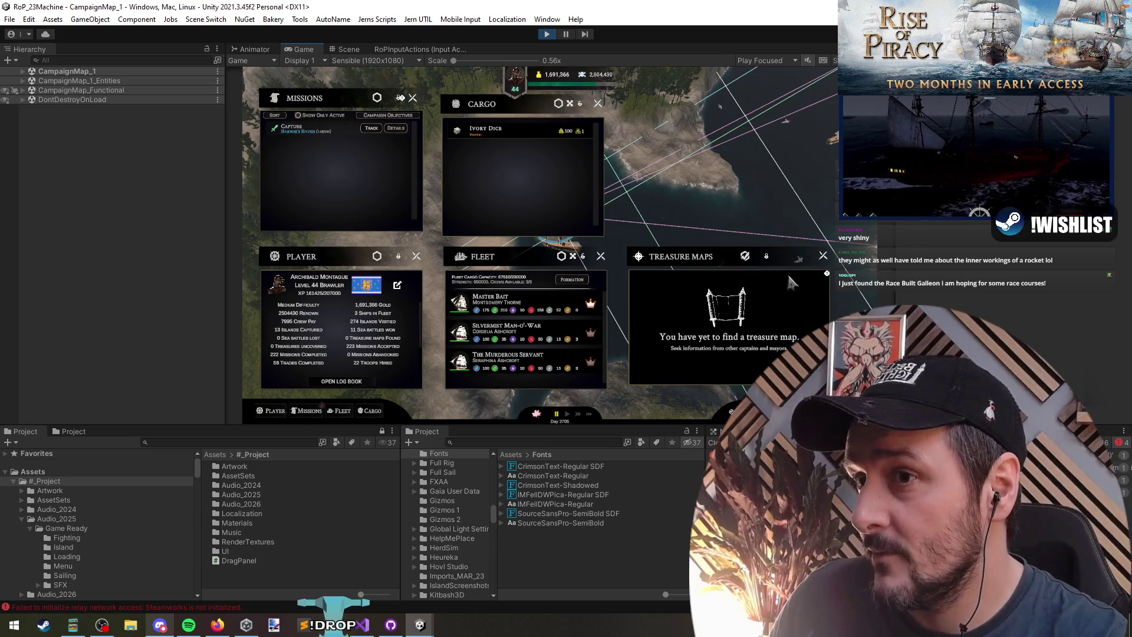
pyautogui.click(307, 411)
pyautogui.click(306, 411)
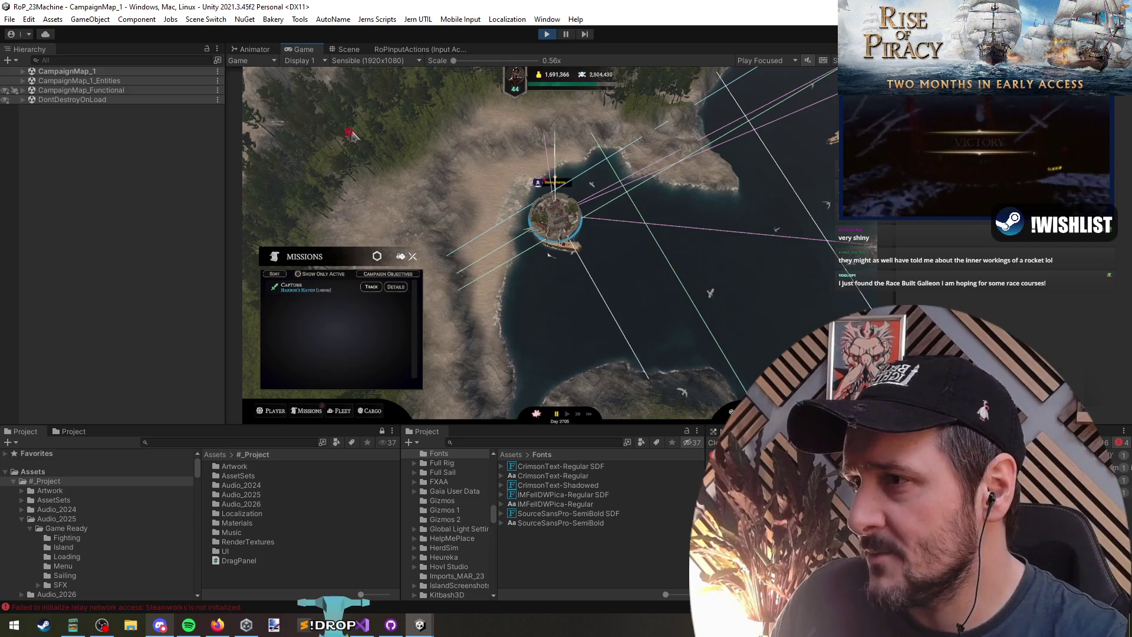
# Drag the Missions panel to the top-left corner, toggling the Player panel in between
pyautogui.moveTo(401, 257); pyautogui.dragTo(340, 97)
pyautogui.click(271, 411)
pyautogui.click(308, 411)
pyautogui.click(308, 411)
pyautogui.moveTo(344, 257); pyautogui.dragTo(345, 86)
# Toggle the Fleet and Cargo panels from the bottom buttons, ending with Cargo open
pyautogui.click(341, 411)
pyautogui.click(366, 411)
pyautogui.click(341, 410)
pyautogui.click(370, 411)
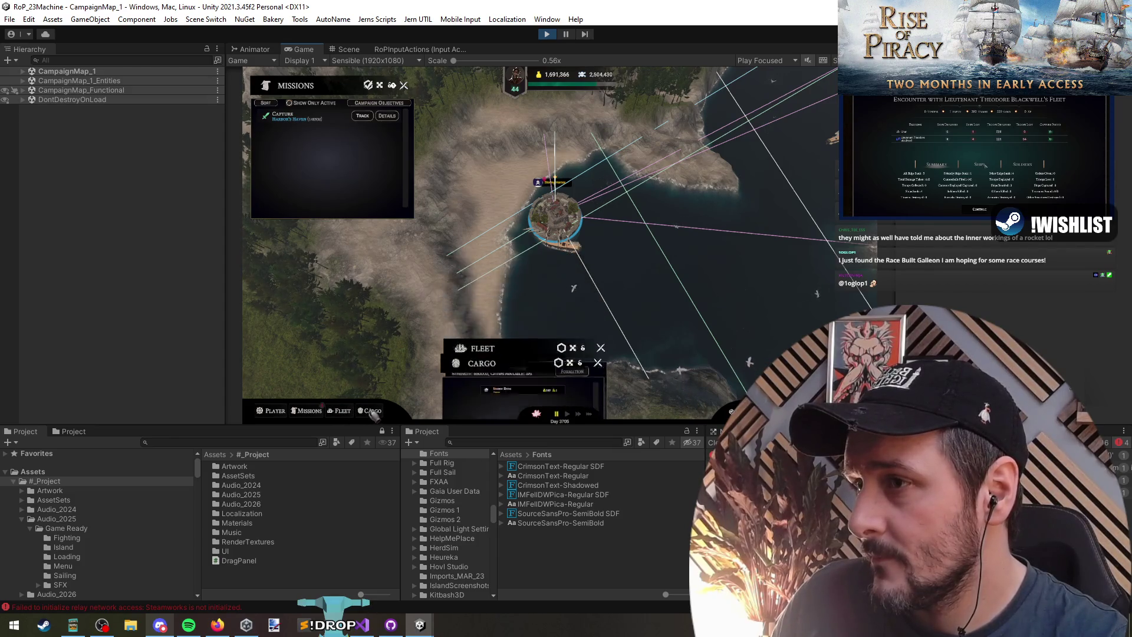
# Test hotkeys: E for Diplomacy, M for the map, Escape to close, T for Treasure Maps
pyautogui.press('e')
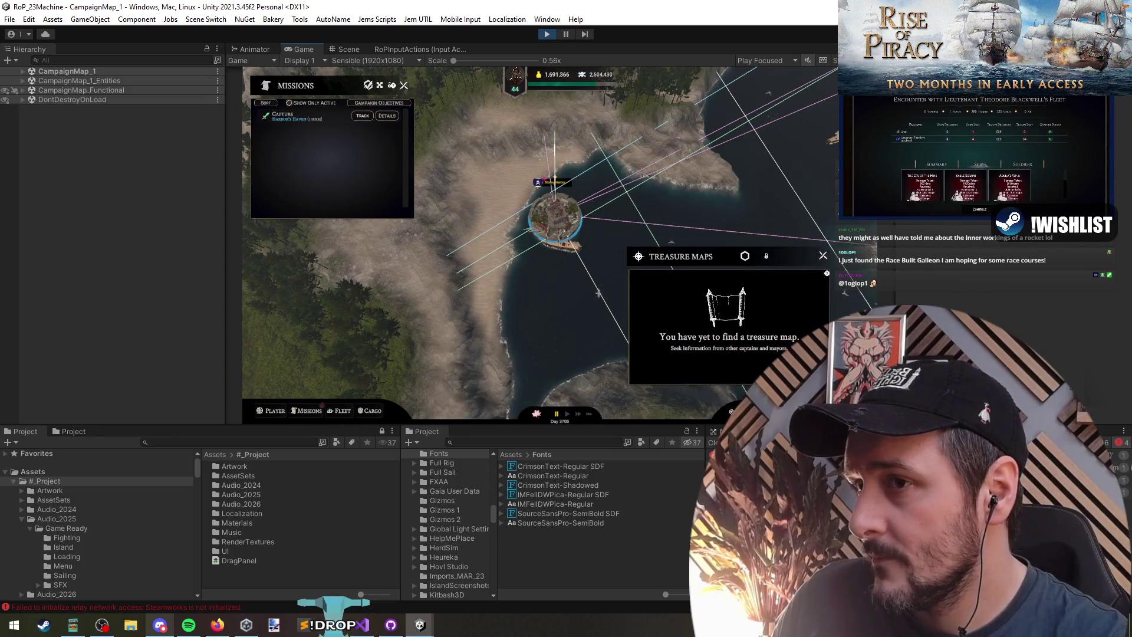
pyautogui.press('e')
pyautogui.press('Escape')
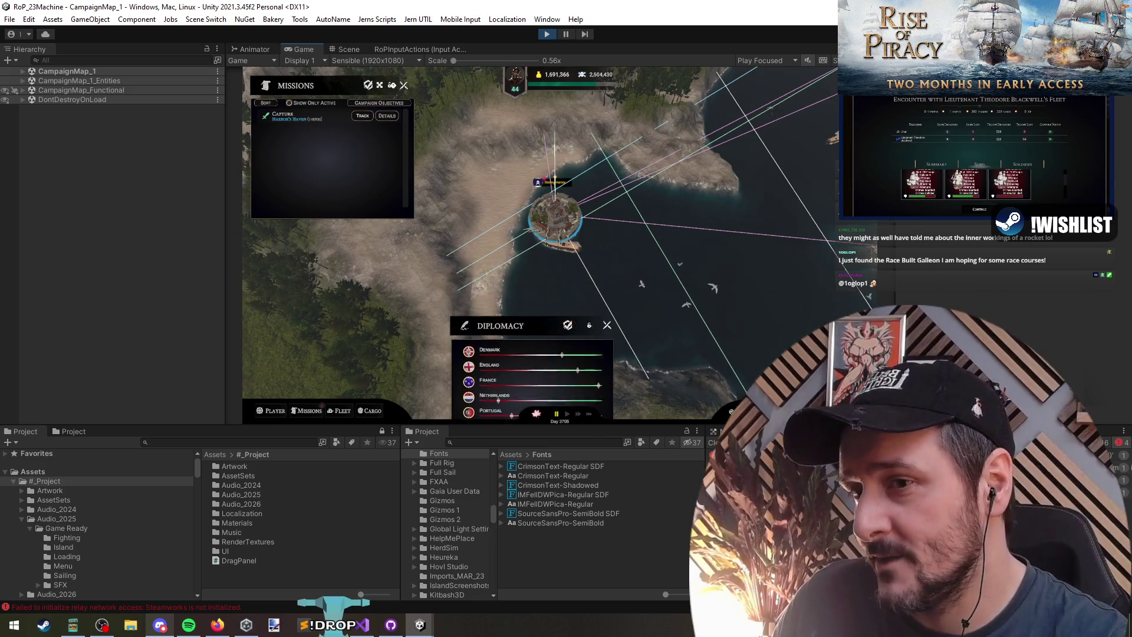
pyautogui.press('m')
pyautogui.press('Escape')
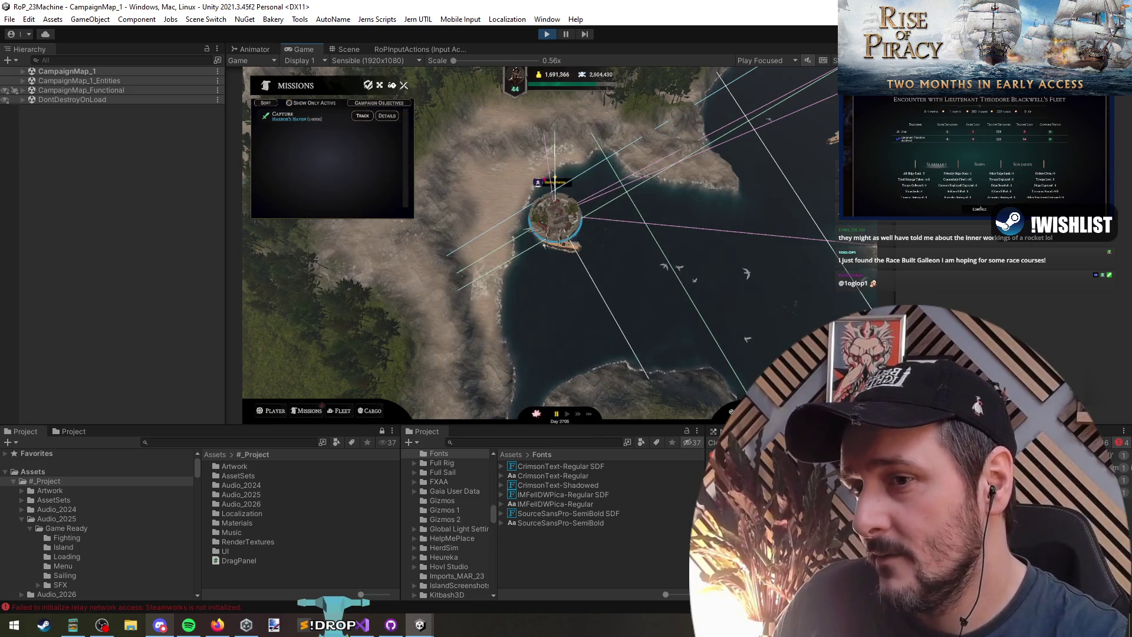
pyautogui.press('e')
pyautogui.press('t')
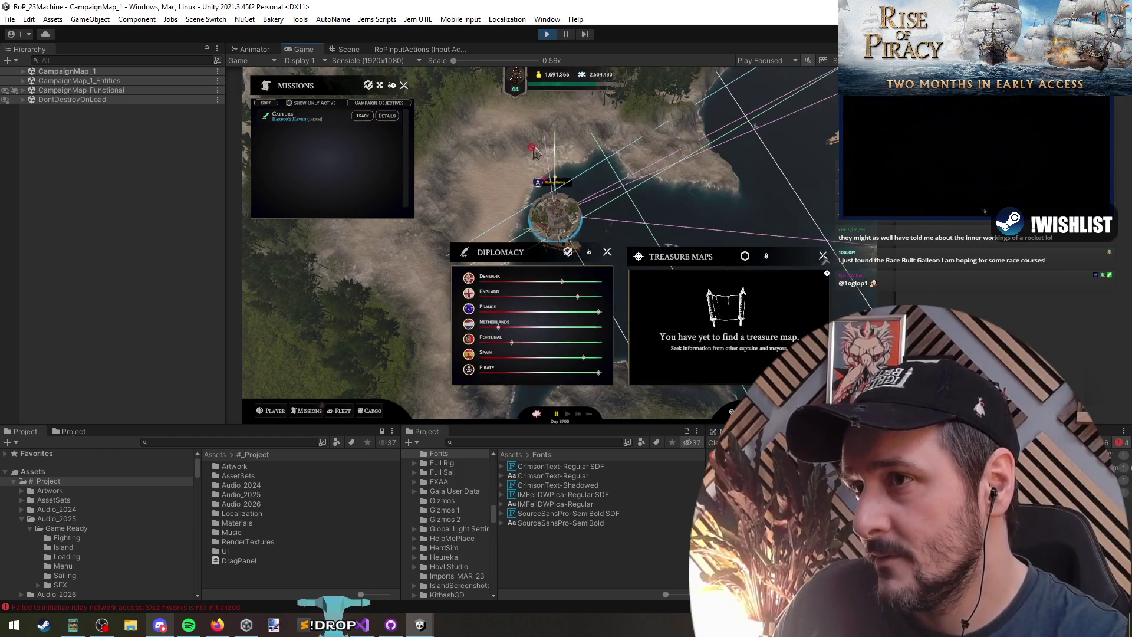
# Open the Player panel, swap it for Fleet, and nudge Fleet slightly down-left
pyautogui.click(276, 412)
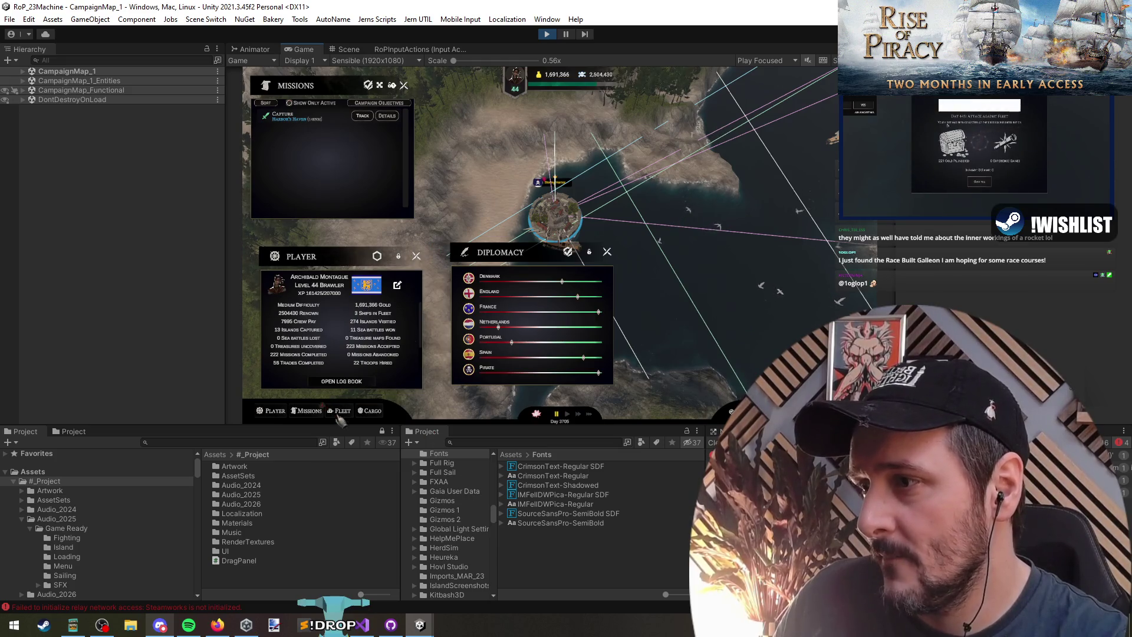
pyautogui.click(376, 411)
pyautogui.click(343, 411)
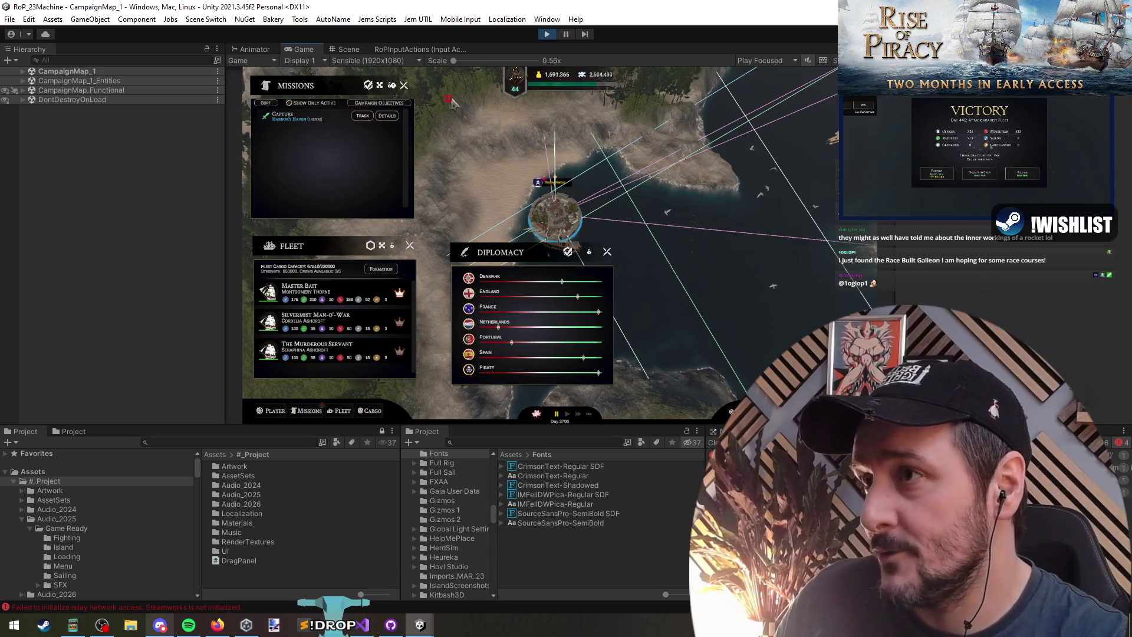
pyautogui.moveTo(326, 250); pyautogui.dragTo(324, 253)
pyautogui.click(374, 61)
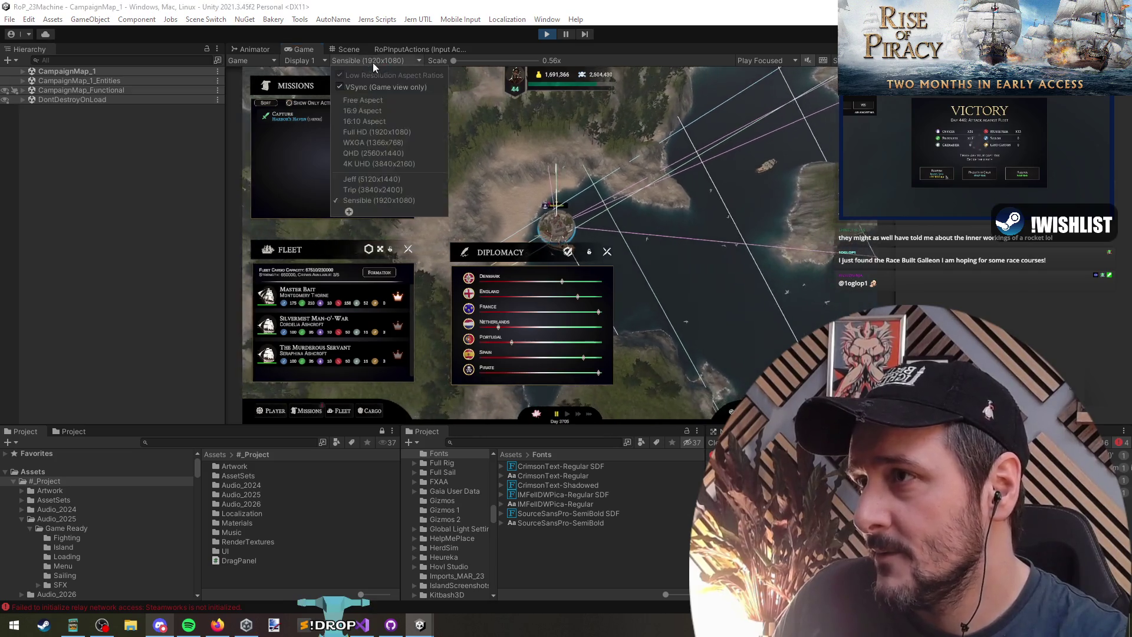
# At Jeff (5120x1440), place Fleet beside Missions and Diplomacy at the right edge
pyautogui.click(439, 190)
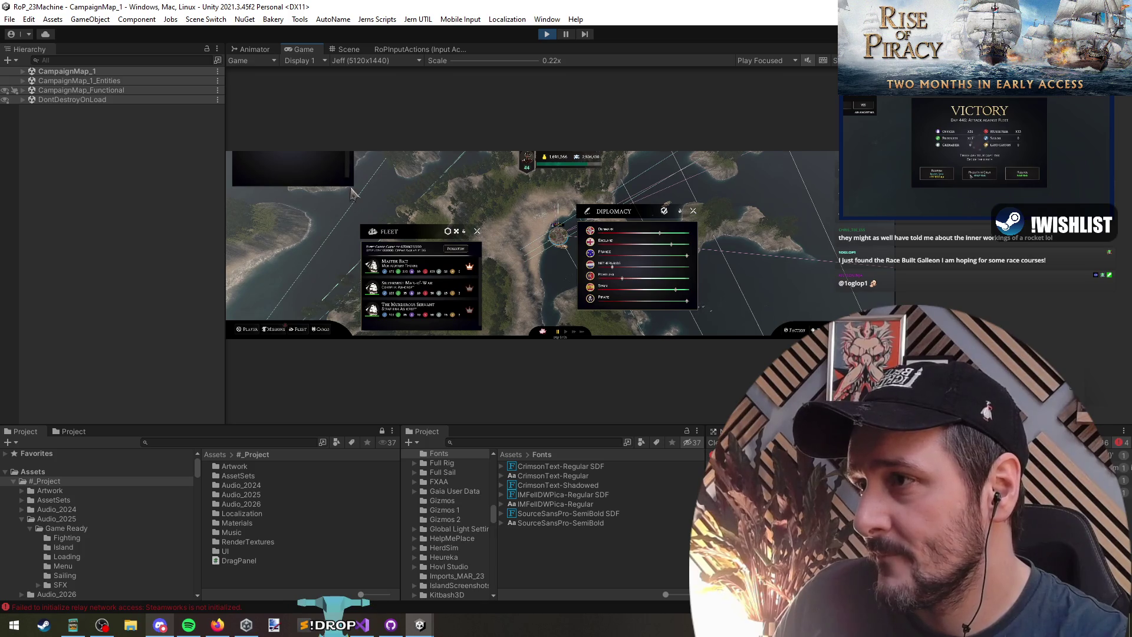
pyautogui.moveTo(426, 230); pyautogui.dragTo(424, 164)
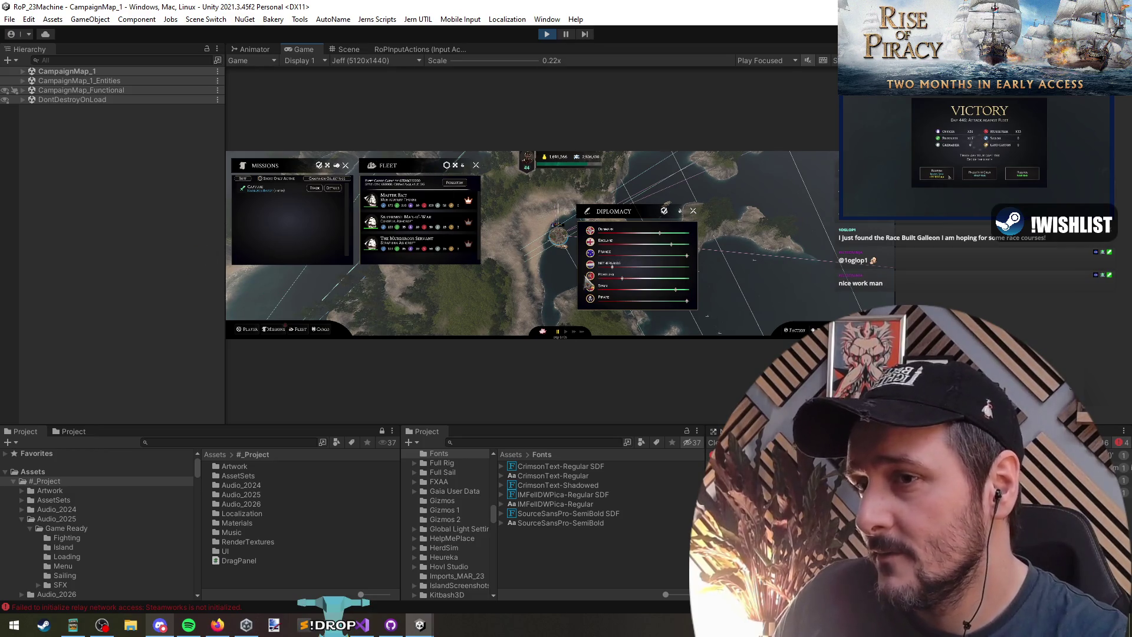
pyautogui.moveTo(682, 213)
pyautogui.mouseDown()
pyautogui.moveTo(872, 195)
pyautogui.moveTo(873, 166)
pyautogui.mouseUp()
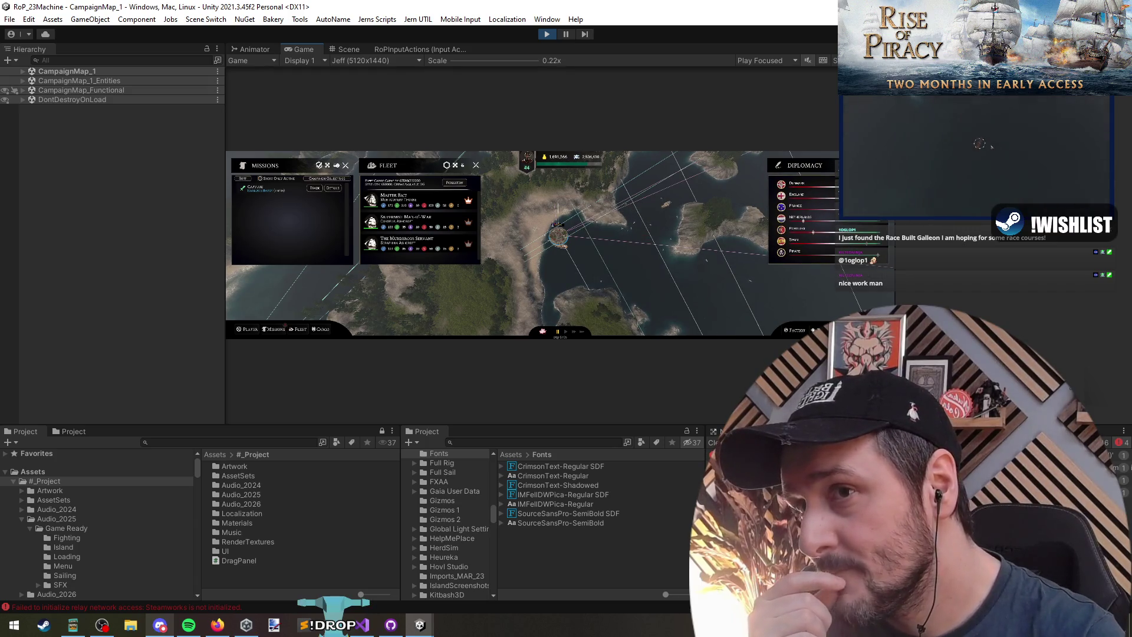
pyautogui.moveTo(439, 176)
pyautogui.mouseDown()
pyautogui.moveTo(432, 191)
pyautogui.moveTo(424, 171)
pyautogui.mouseUp()
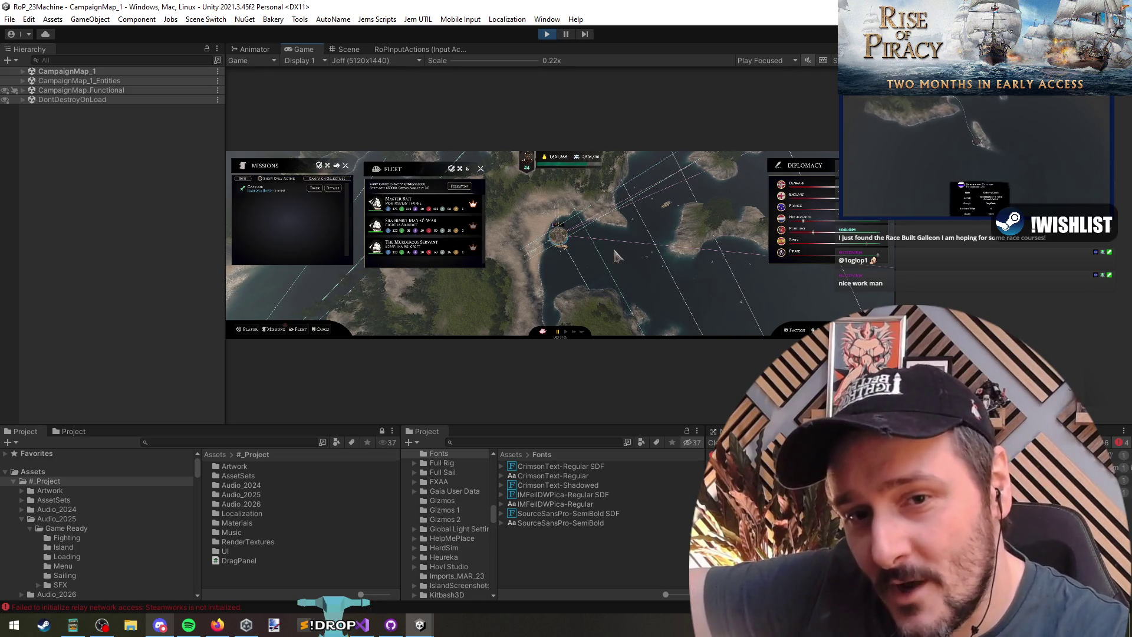
# Pause game time, settle the Fleet panel slightly lower-left, then stop play mode
pyautogui.press('space')
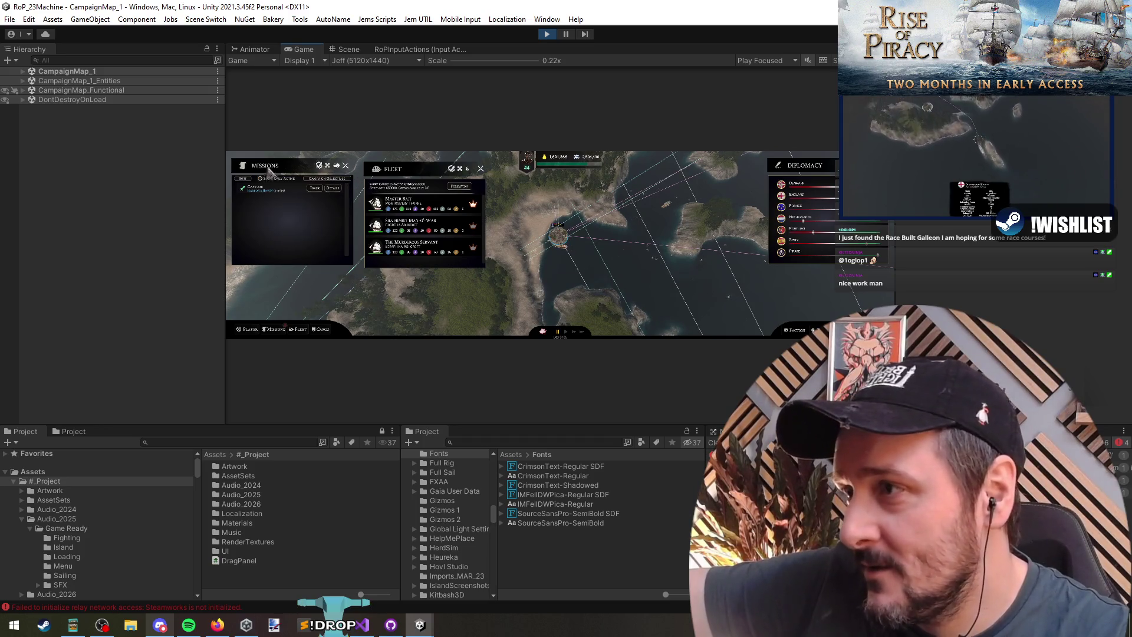
pyautogui.moveTo(385, 169)
pyautogui.mouseDown()
pyautogui.moveTo(375, 242)
pyautogui.moveTo(374, 173)
pyautogui.mouseUp()
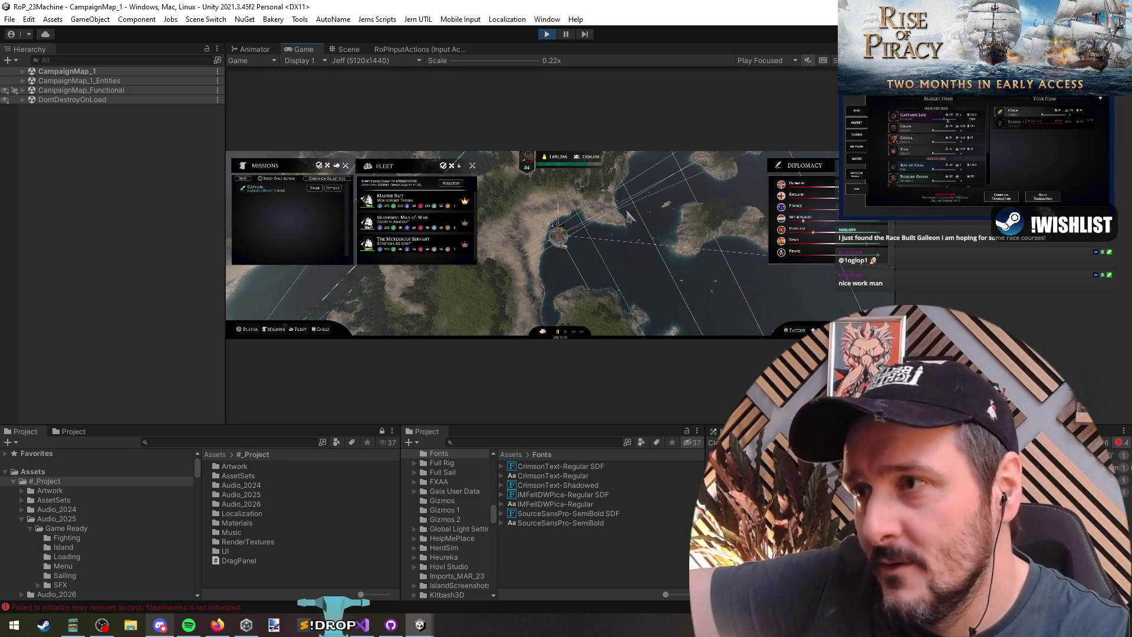
pyautogui.click(548, 35)
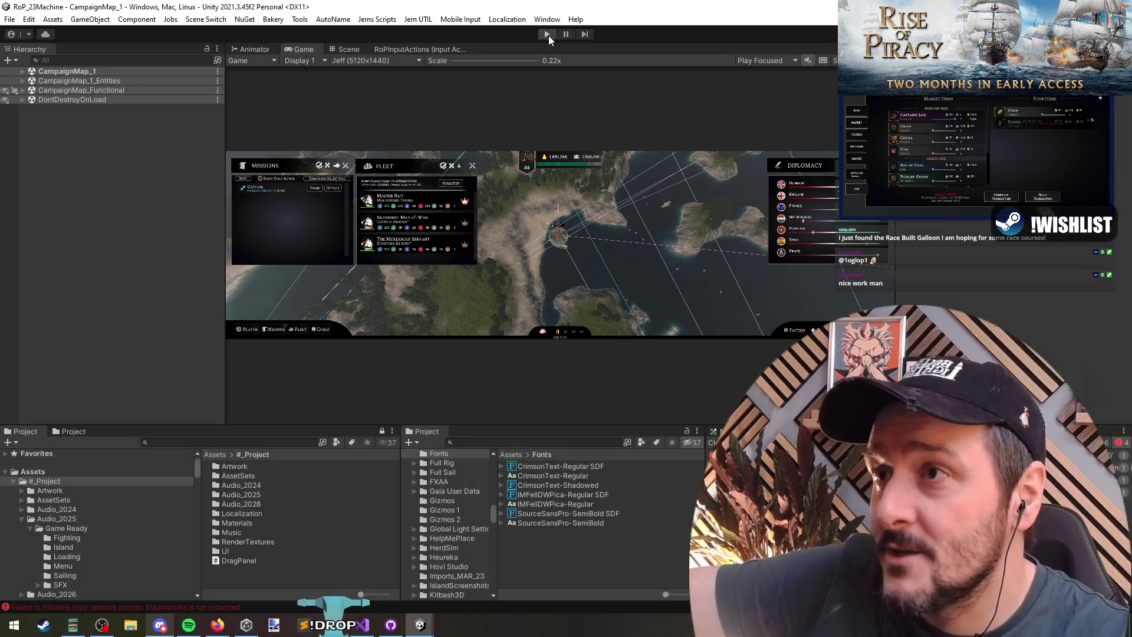